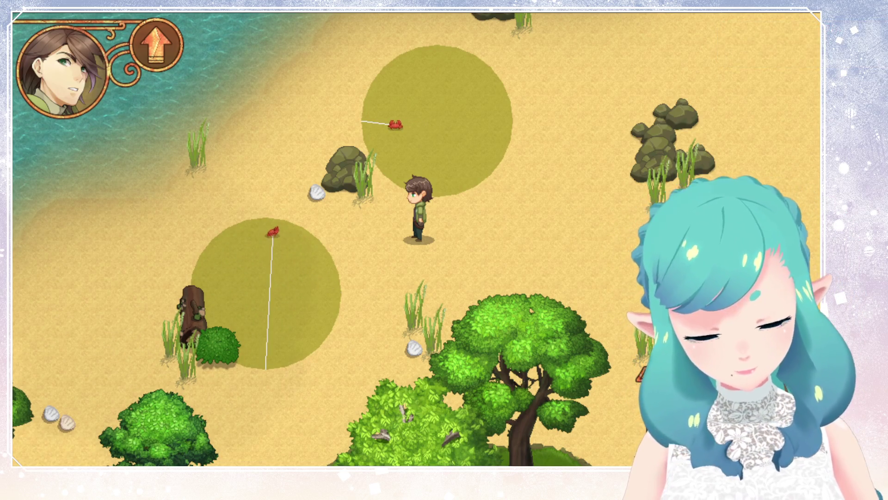
Walk the player north along the beach into the shallows and back, watching the crab and fish wander radii
{"action": "key", "text": "w"}
{"action": "key", "text": "w+a"}
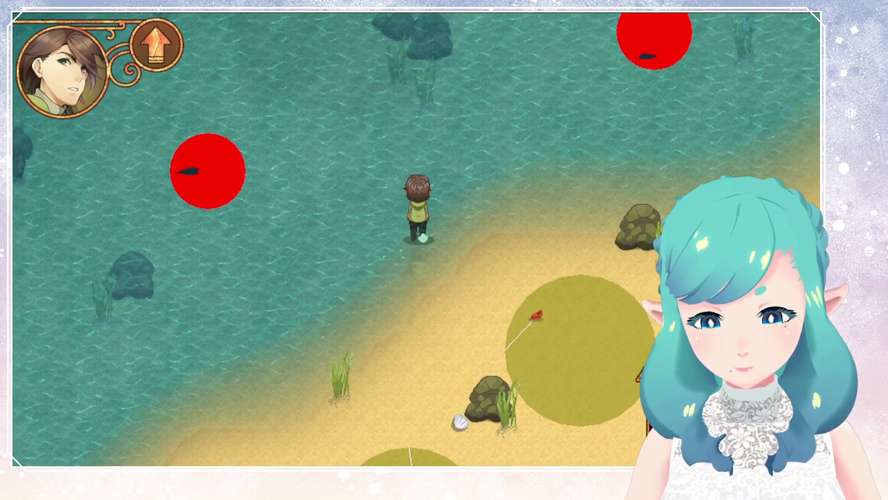
{"action": "key", "text": "a"}
{"action": "key", "text": "d"}
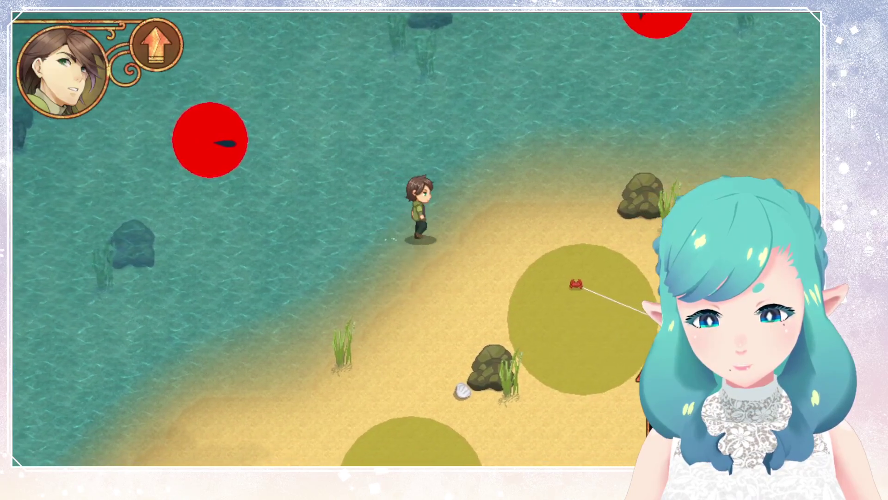
{"action": "key", "text": "w"}
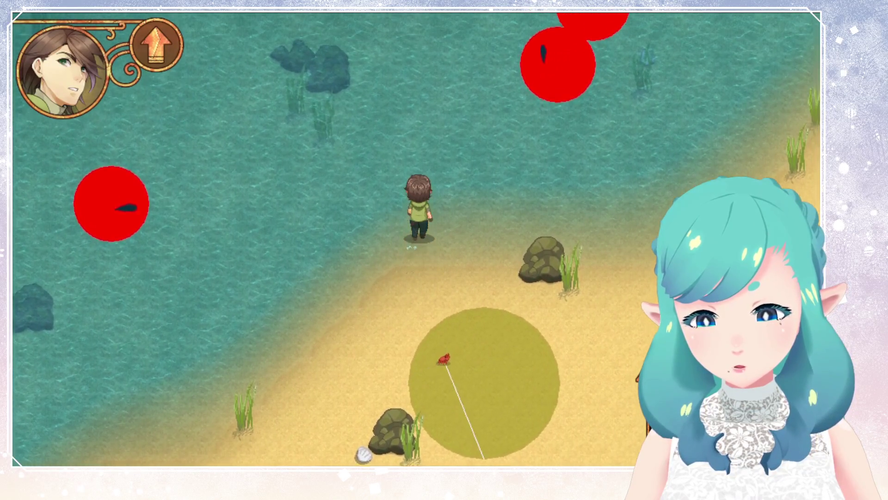
{"action": "key", "text": "d"}
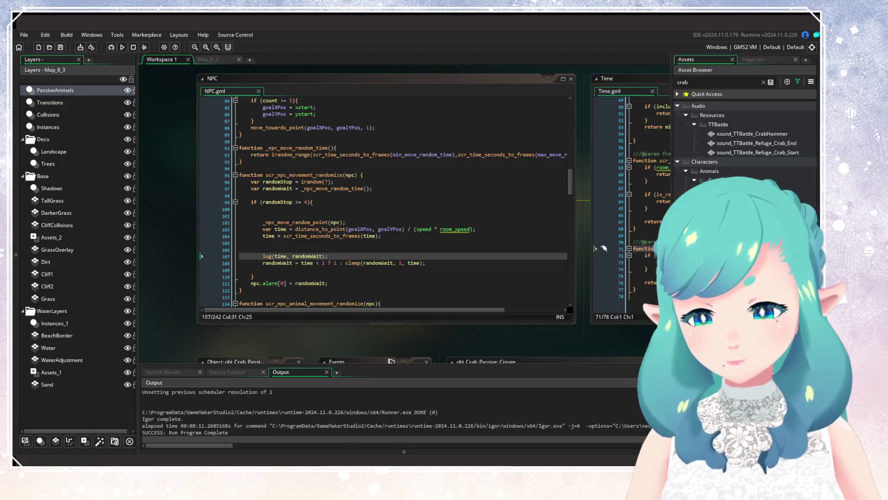
In Time.gml, add blank lines after the scr_time_distance_to_seconds function's closing brace
{"action": "scroll", "coordinate": [362, 256], "scroll_direction": "right", "scroll_amount": 5}
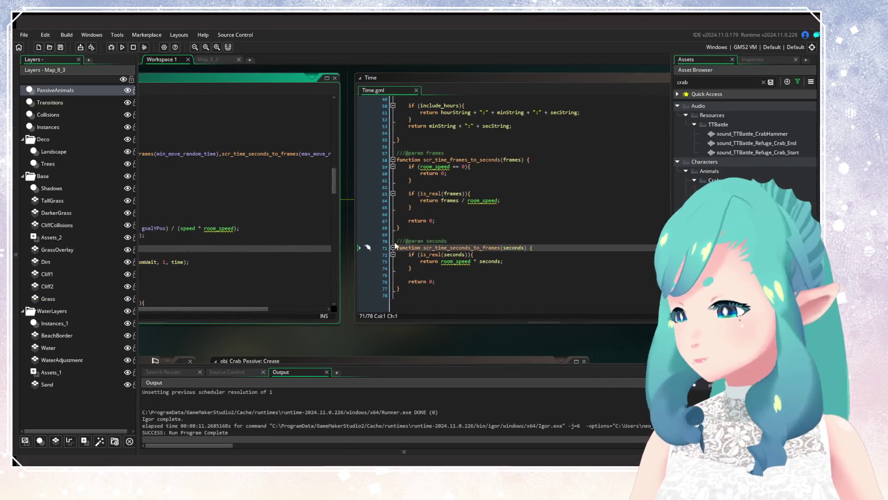
{"action": "scroll", "coordinate": [441, 243], "scroll_direction": "up", "scroll_amount": 4}
{"action": "scroll", "coordinate": [441, 243], "scroll_direction": "up", "scroll_amount": 10}
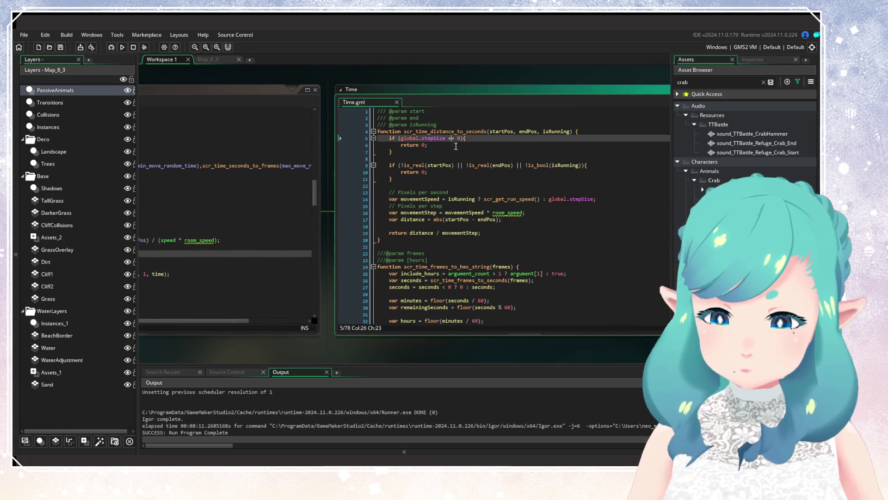
{"action": "left_click", "coordinate": [470, 172]}
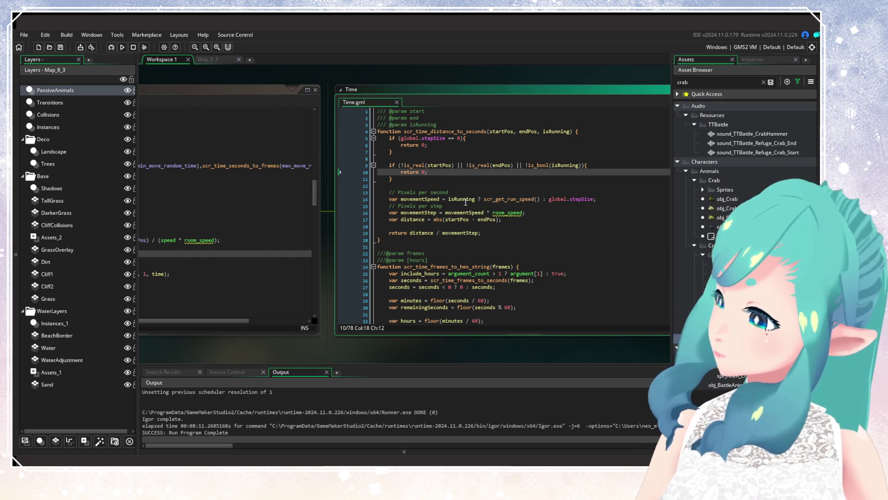
{"action": "left_click", "coordinate": [412, 239]}
{"action": "key", "text": "Return"}
{"action": "key", "text": "Return"}
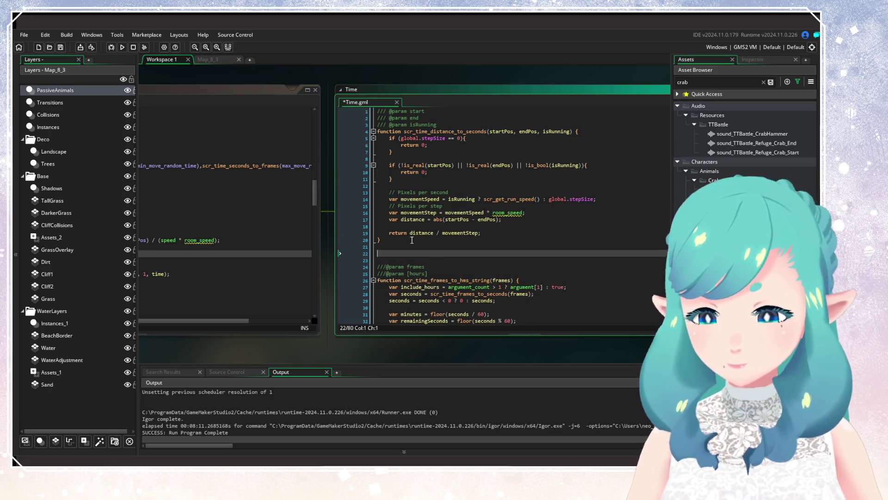
Begin a second declaration, 'function scr_time_distance_to_seconds(', using the name autocomplete
{"action": "type", "text": "function"}
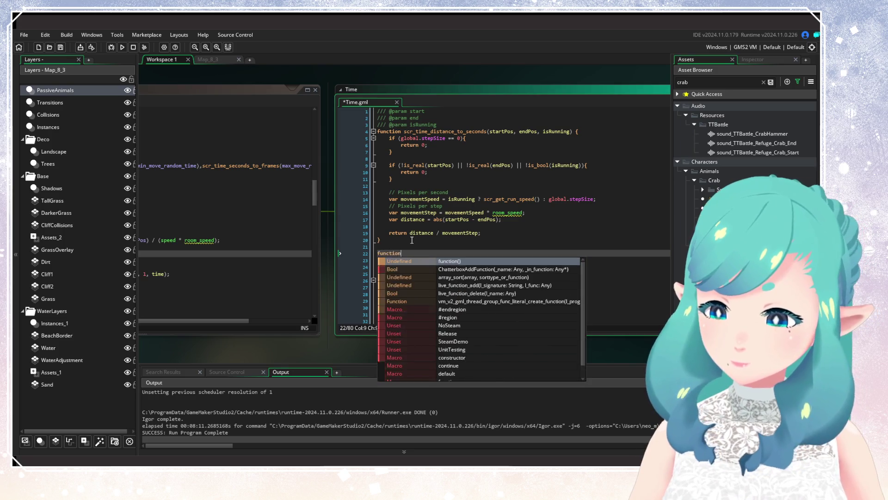
{"action": "type", "text": " scr_time_dis"}
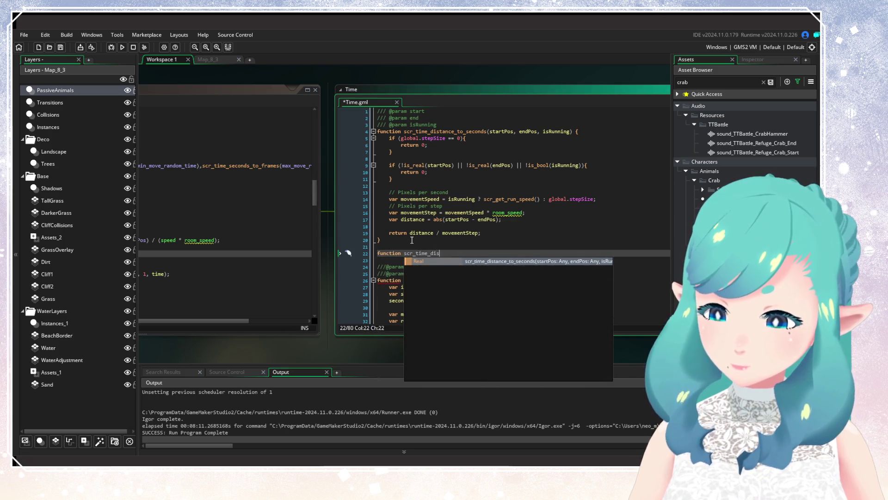
{"action": "type", "text": "tance_to_se"}
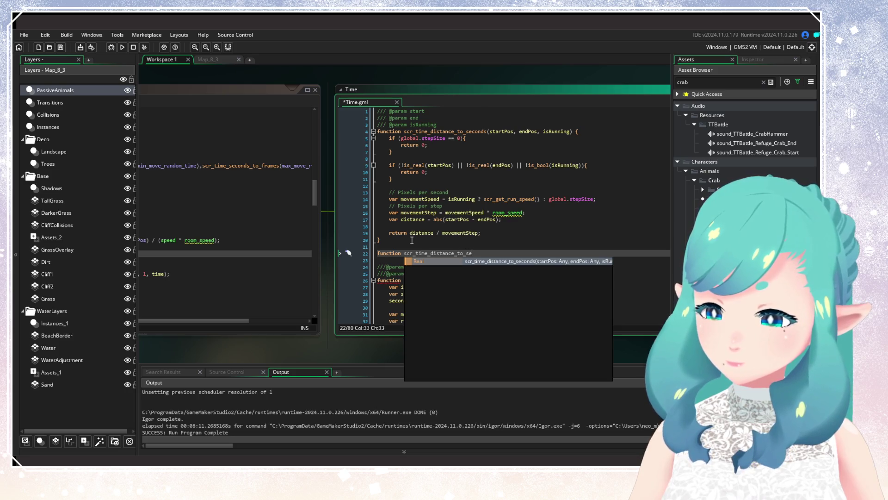
{"action": "key", "text": "Return"}
{"action": "type", "text": "("}
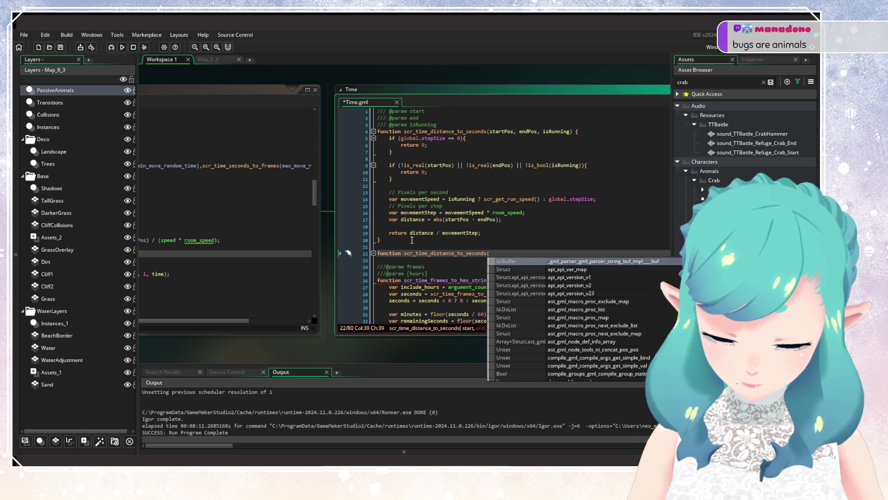
{"action": "type", "text": "s"}
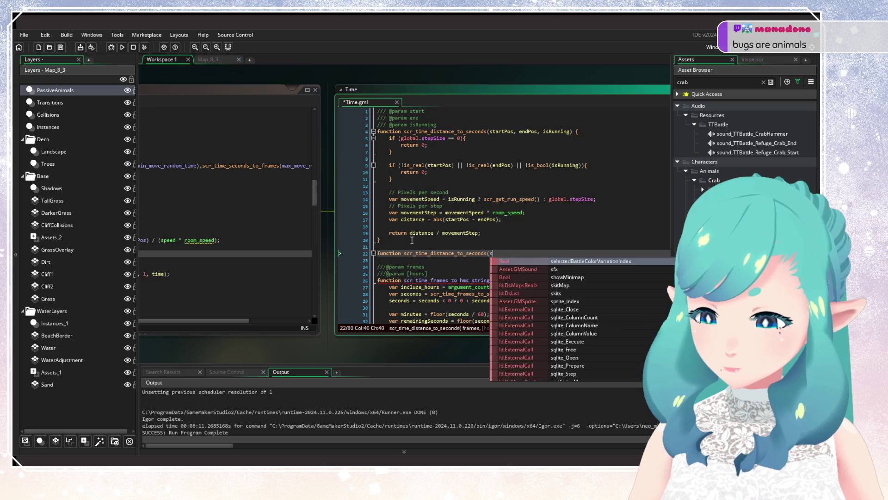
{"action": "key", "text": "BackSpace"}
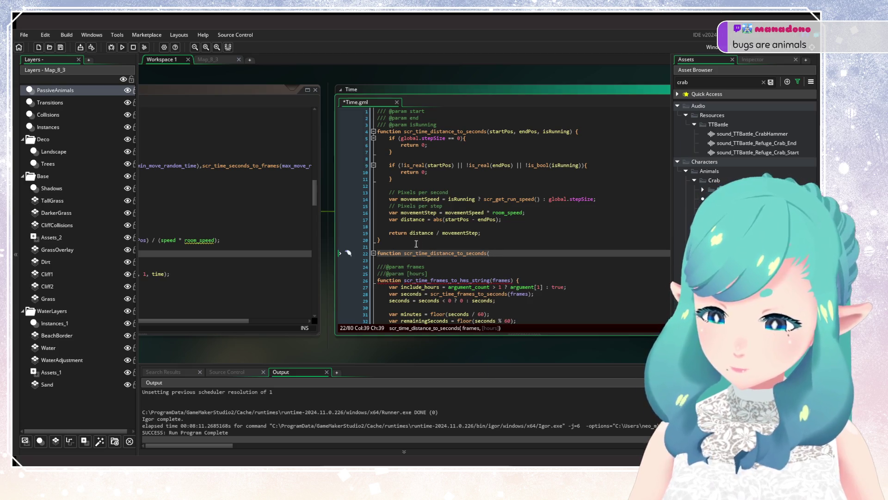
Insert 'point_to_' into the new function name to make scr_time_distance_to_point_to_seconds, and open its body
{"action": "left_click", "coordinate": [399, 280]}
{"action": "scroll", "coordinate": [399, 281], "scroll_direction": "left", "scroll_amount": 5}
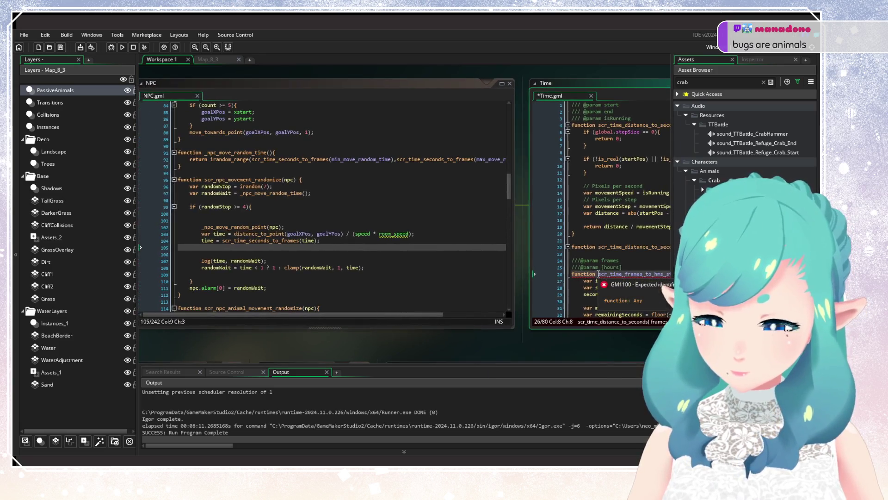
{"action": "scroll", "coordinate": [415, 279], "scroll_direction": "right", "scroll_amount": 6}
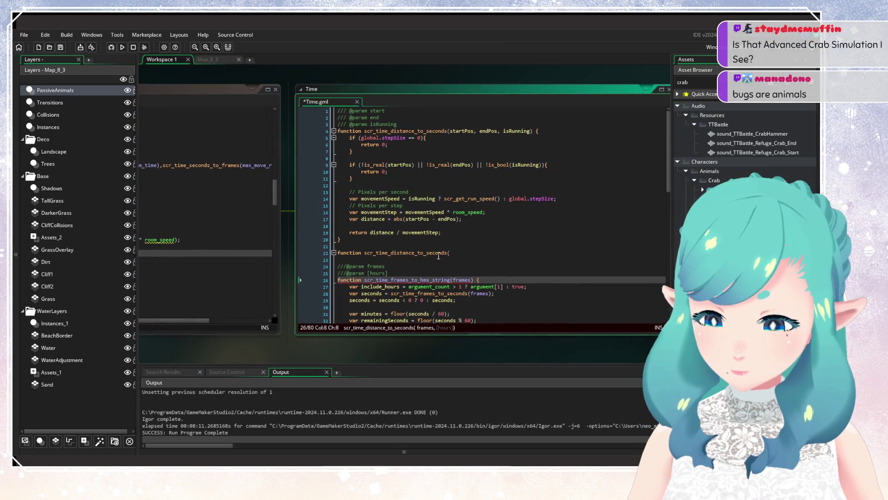
{"action": "left_click", "coordinate": [427, 254]}
{"action": "type", "text": "point_to"}
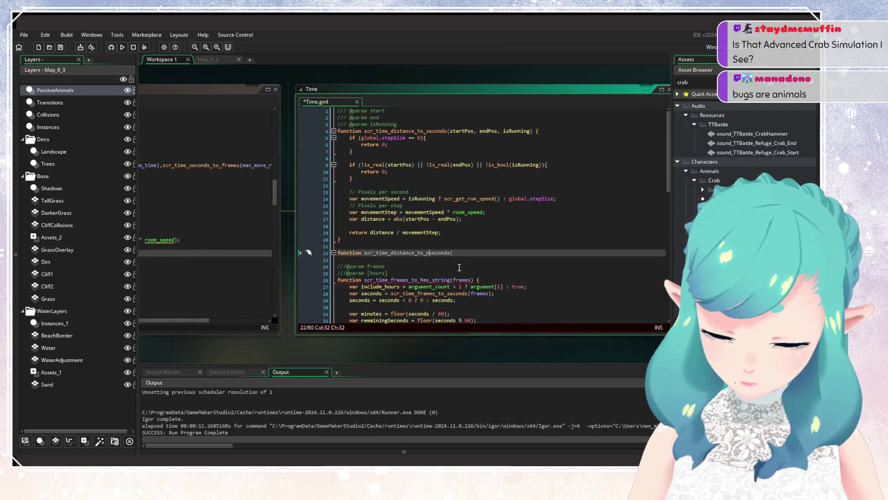
{"action": "type", "text": "_"}
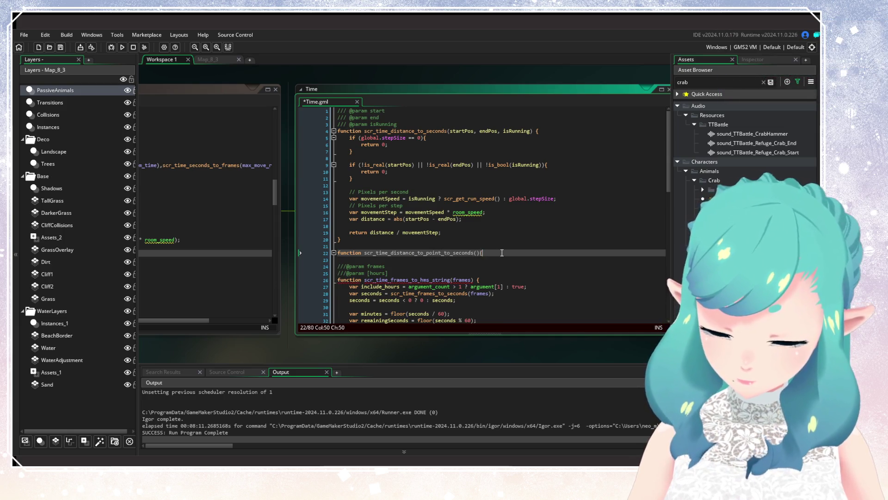
{"action": "key", "text": "Return"}
Give the function the parameters pointX and pointY, and add an empty line in its body
{"action": "left_click", "coordinate": [478, 252]}
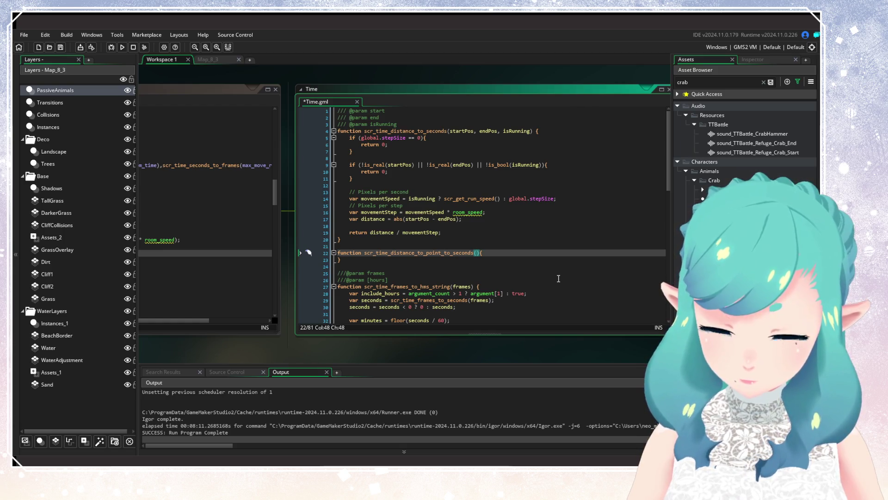
{"action": "type", "text": "pointX, poi"}
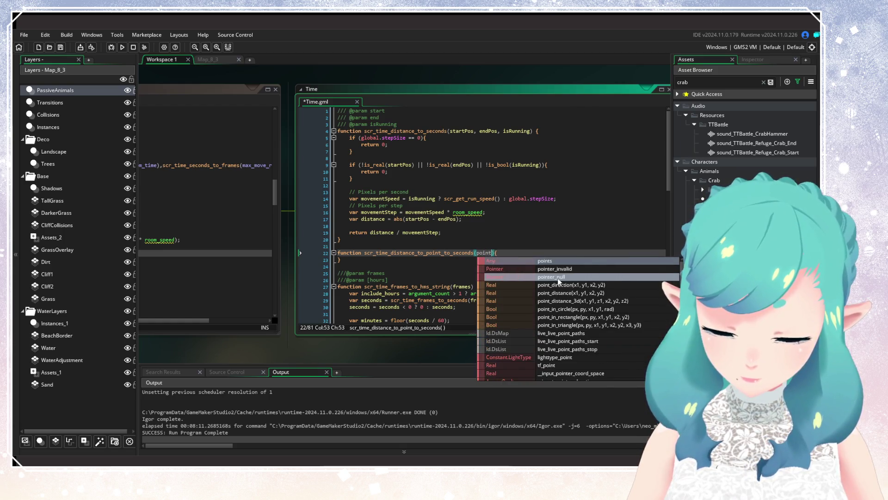
{"action": "type", "text": "nt Y"}
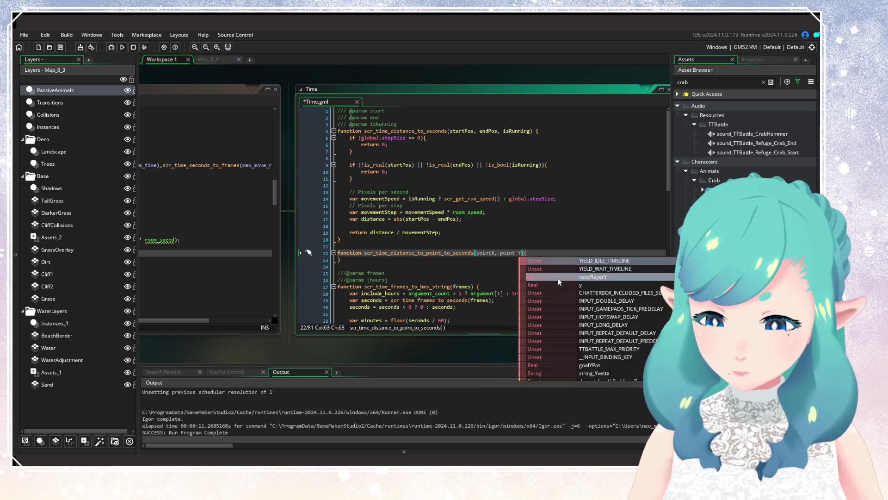
{"action": "key", "text": "BackSpace"}
{"action": "key", "text": "BackSpace"}
{"action": "type", "text": "Y,"}
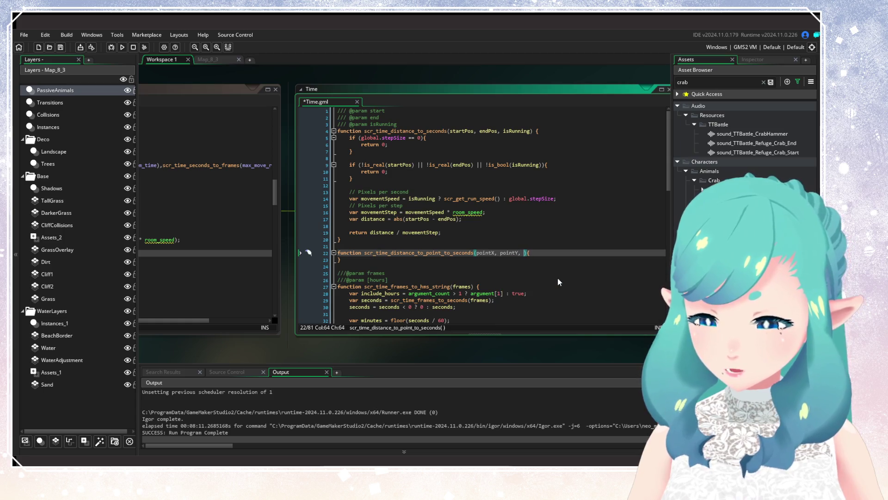
{"action": "key", "text": "BackSpace"}
{"action": "key", "text": "BackSpace"}
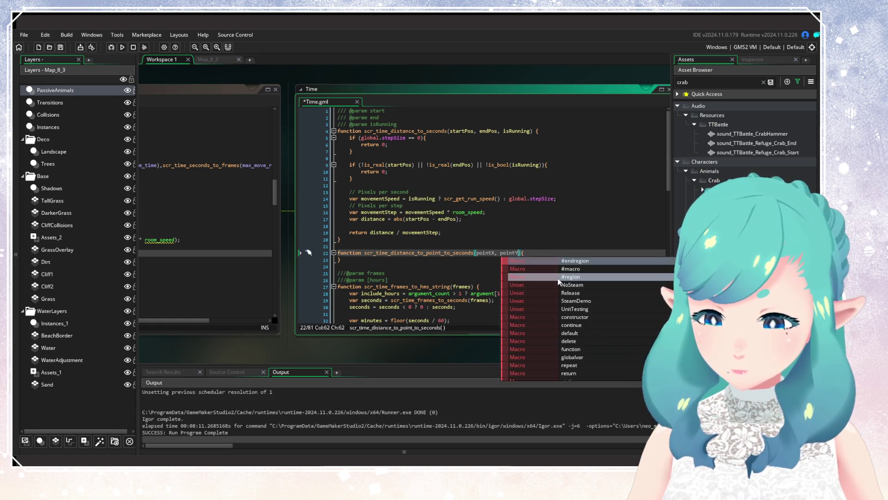
{"action": "left_click", "coordinate": [553, 253]}
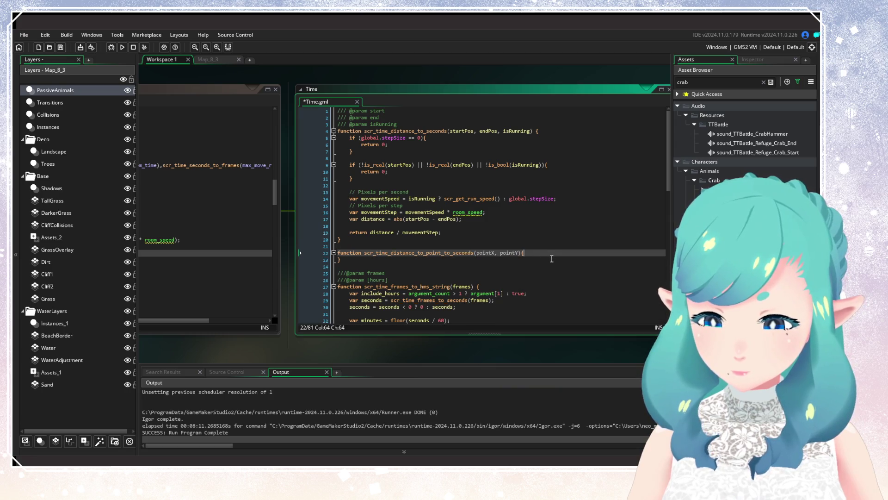
{"action": "key", "text": "Return"}
Copy the distance_to_point travel-time expression from the NPC script and paste it after 'return'
{"action": "left_click", "coordinate": [384, 280]}
{"action": "left_click_drag", "start_coordinate": [384, 280], "coordinate": [611, 244]}
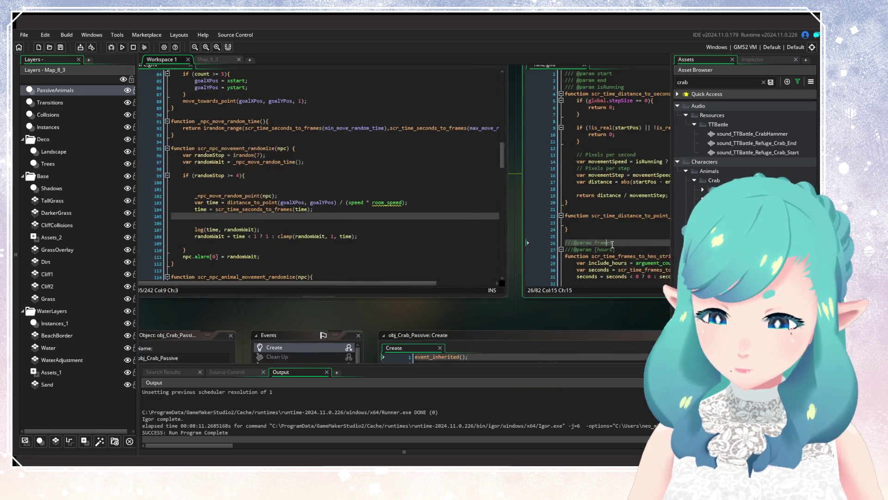
{"action": "left_click", "coordinate": [418, 235]}
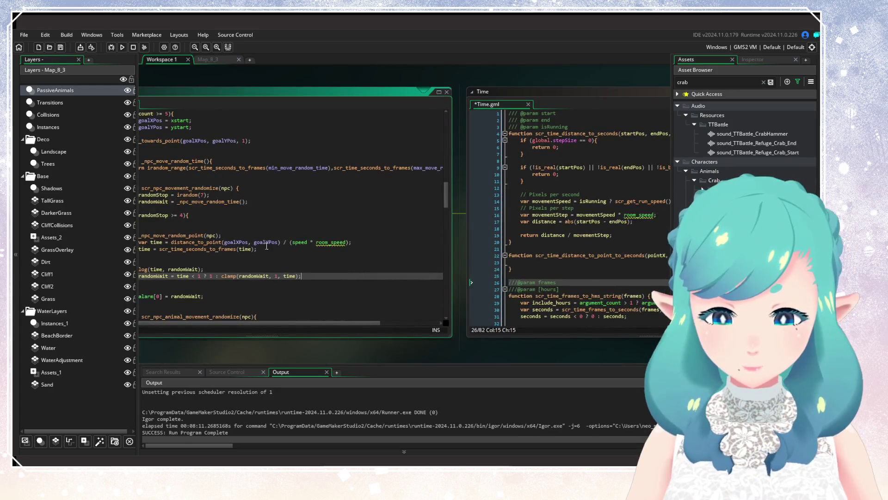
{"action": "left_click_drag", "start_coordinate": [170, 242], "coordinate": [375, 245]}
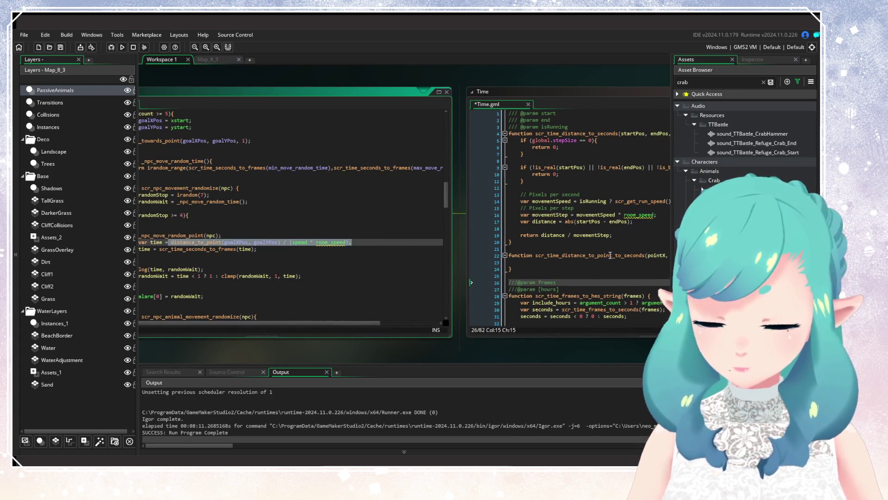
{"action": "left_click", "coordinate": [261, 246]}
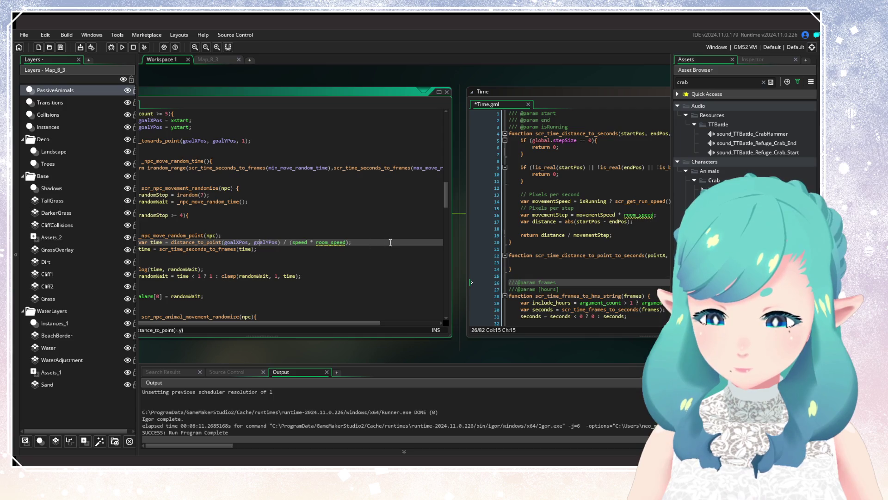
{"action": "mouse_move", "coordinate": [390, 242]}
{"action": "left_mouse_down"}
{"action": "mouse_move", "coordinate": [154, 242]}
{"action": "mouse_move", "coordinate": [171, 243]}
{"action": "left_mouse_up"}
{"action": "key", "text": "ctrl+c"}
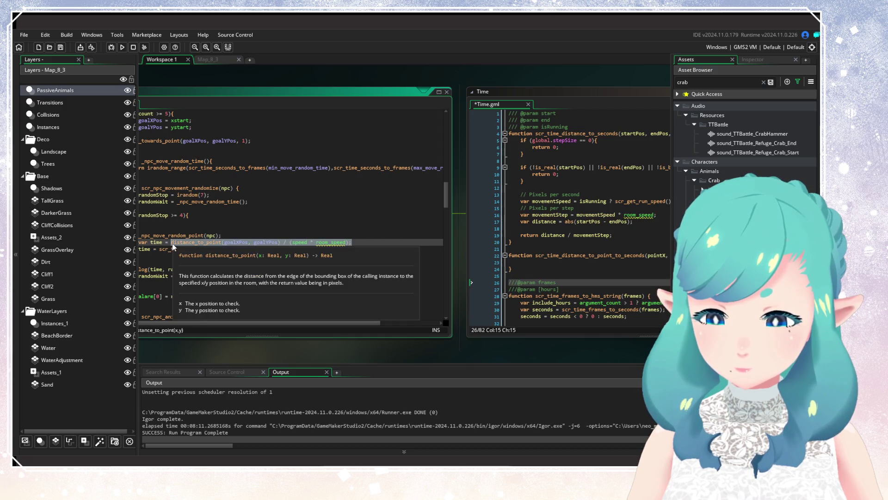
{"action": "left_click", "coordinate": [569, 262]}
{"action": "type", "text": "return"}
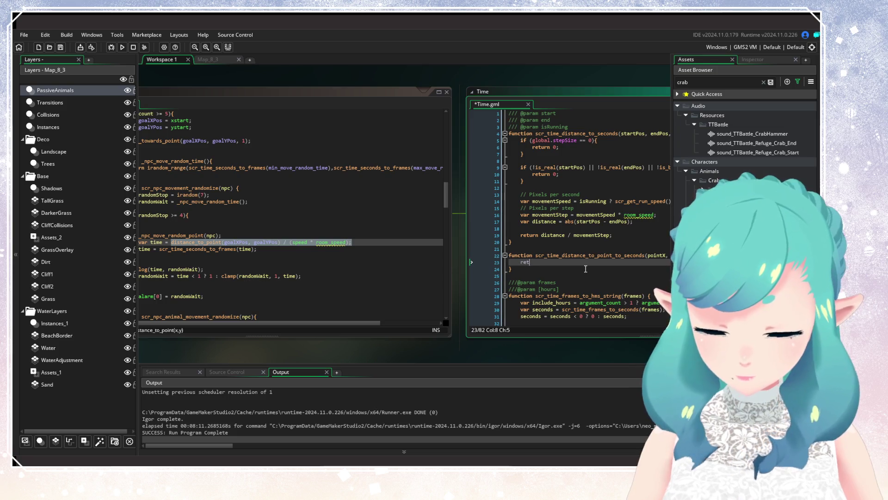
{"action": "key", "text": "ctrl+v"}
Replace goalXPos and goalYPos with pointX and pointY in the return line, and save Time.gml
{"action": "double_click", "coordinate": [484, 268]}
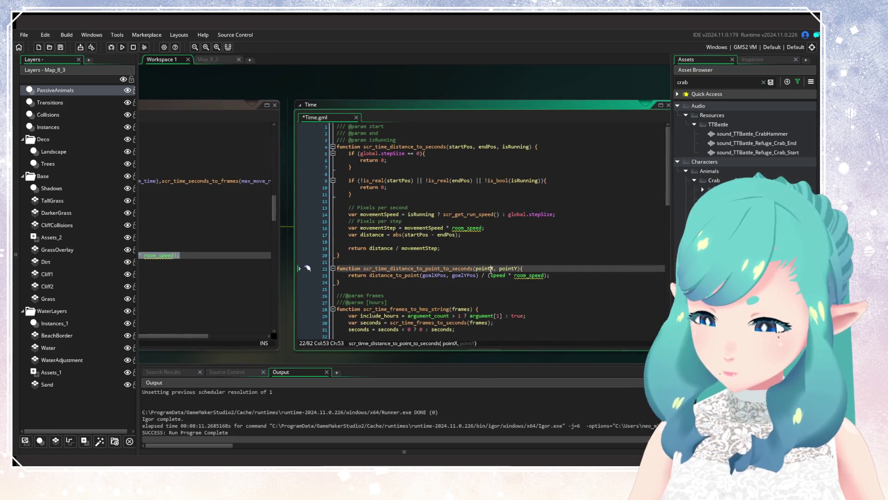
{"action": "key", "text": "ctrl+c"}
{"action": "double_click", "coordinate": [434, 276]}
{"action": "key", "text": "ctrl+v"}
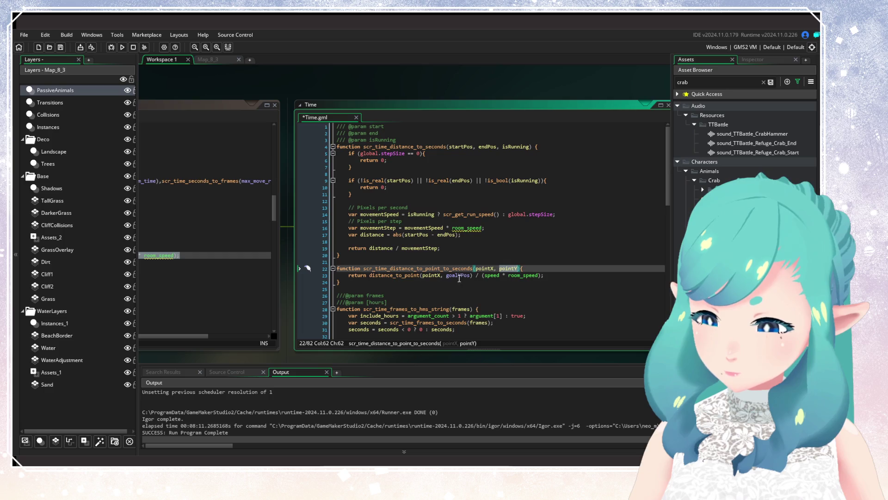
{"action": "double_click", "coordinate": [458, 275]}
{"action": "key", "text": "ctrl+v"}
{"action": "key", "text": "Right"}
{"action": "key", "text": "Right"}
{"action": "key", "text": "Right"}
{"action": "key", "text": "ctrl+s"}
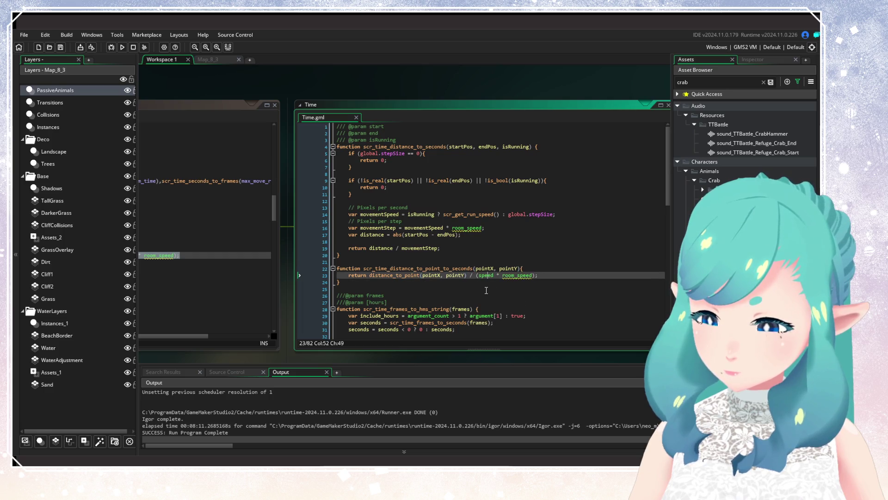
{"action": "key", "text": "Right"}
{"action": "key", "text": "Right"}
{"action": "key", "text": "Right"}
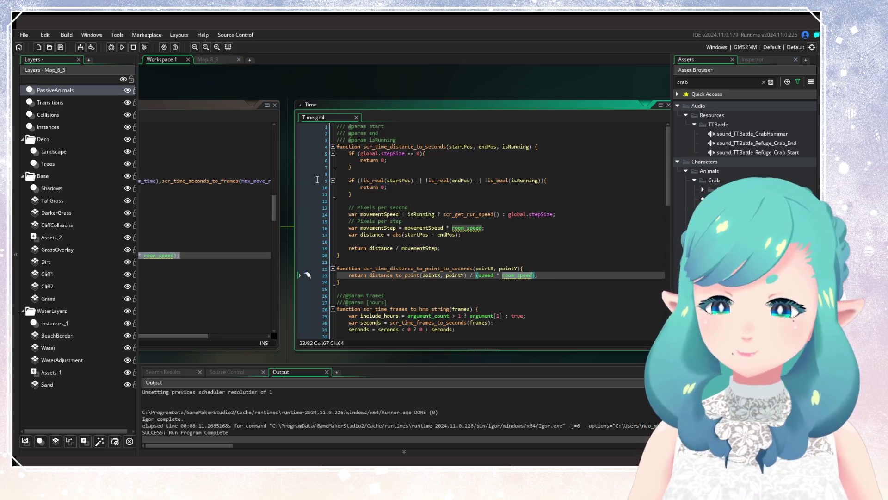
{"action": "left_click", "coordinate": [221, 63]}
Rename the function to scr_time_distance_to_point_to_frames by changing 'seconds' to 'frames'
{"action": "scroll", "coordinate": [442, 238], "scroll_direction": "up", "scroll_amount": 3}
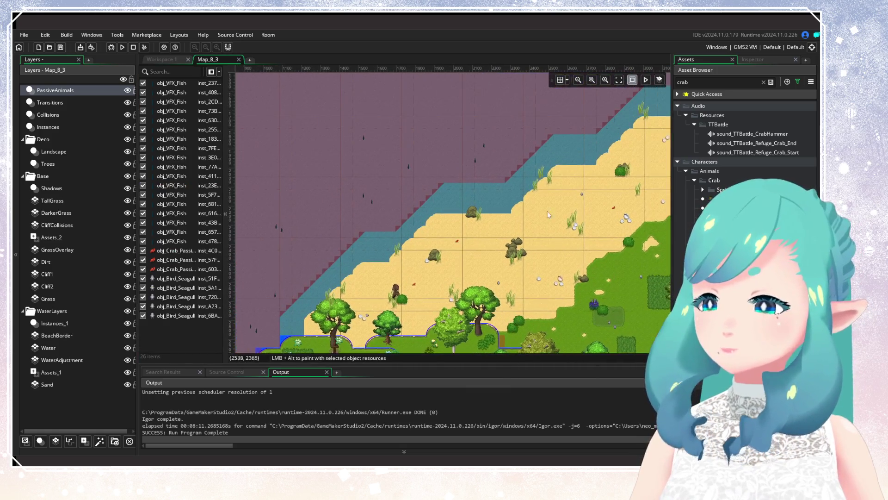
{"action": "scroll", "coordinate": [442, 238], "scroll_direction": "down", "scroll_amount": 3}
{"action": "left_click", "coordinate": [162, 59]}
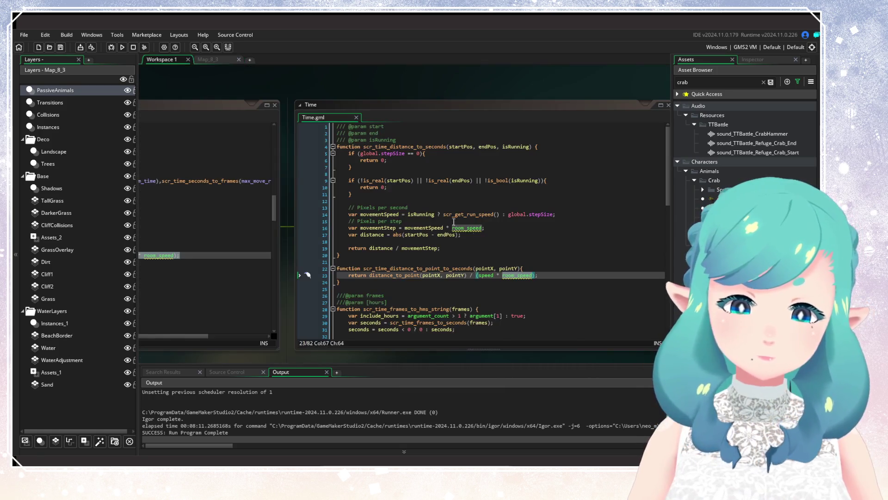
{"action": "left_click", "coordinate": [511, 290]}
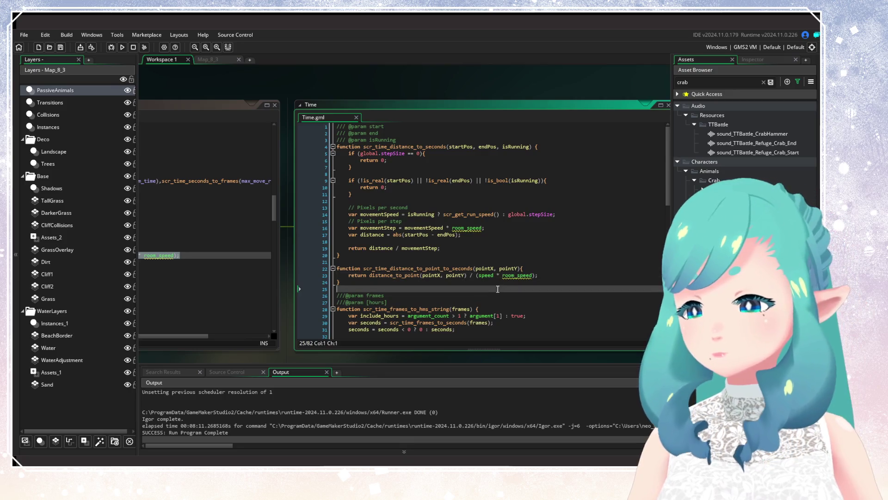
{"action": "double_click", "coordinate": [437, 269]}
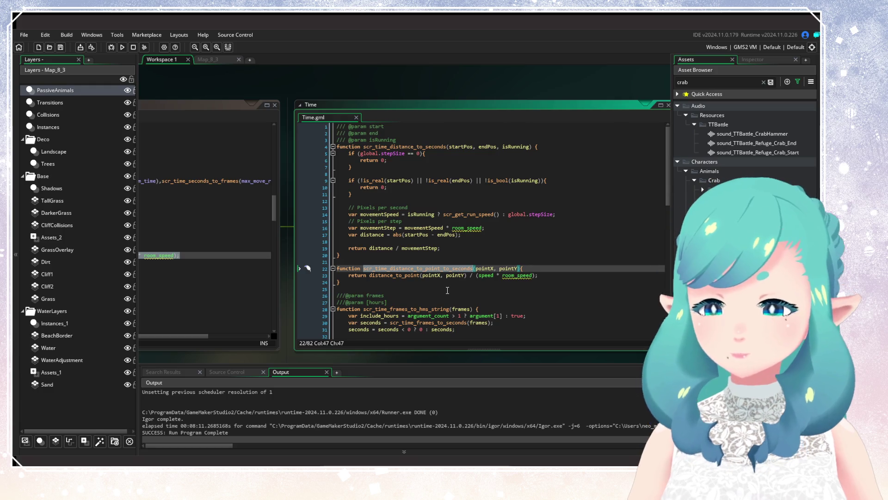
{"action": "left_click", "coordinate": [391, 296]}
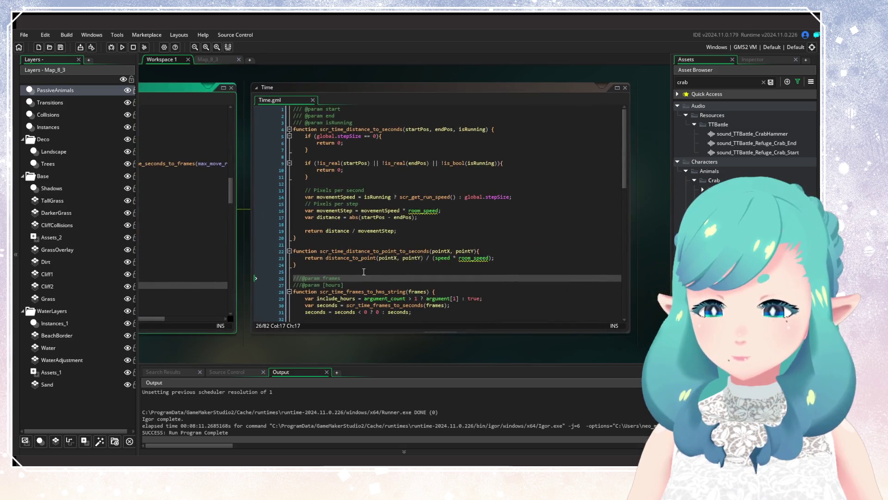
{"action": "left_click", "coordinate": [416, 251]}
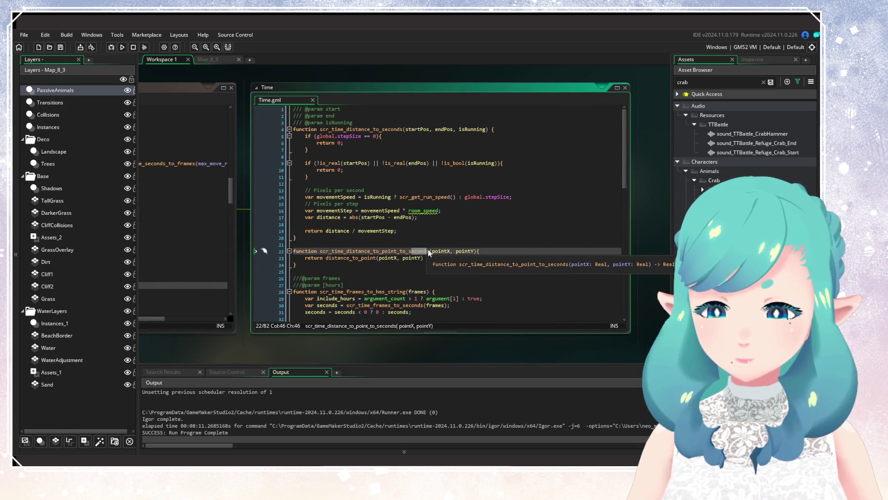
{"action": "type", "text": "frames"}
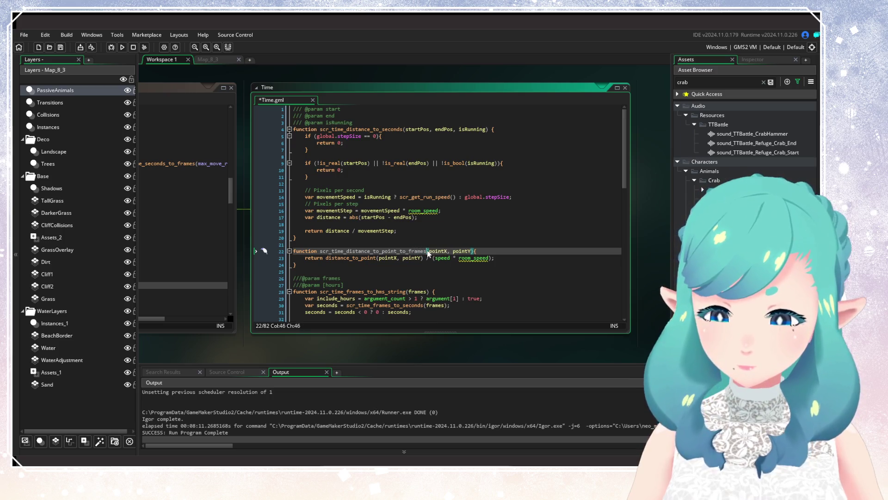
Wrap the returned distance calculation in scr_time_seconds_to_frames( ... ) and save Time.gml
{"action": "left_click", "coordinate": [298, 278]}
{"action": "left_click", "coordinate": [270, 259]}
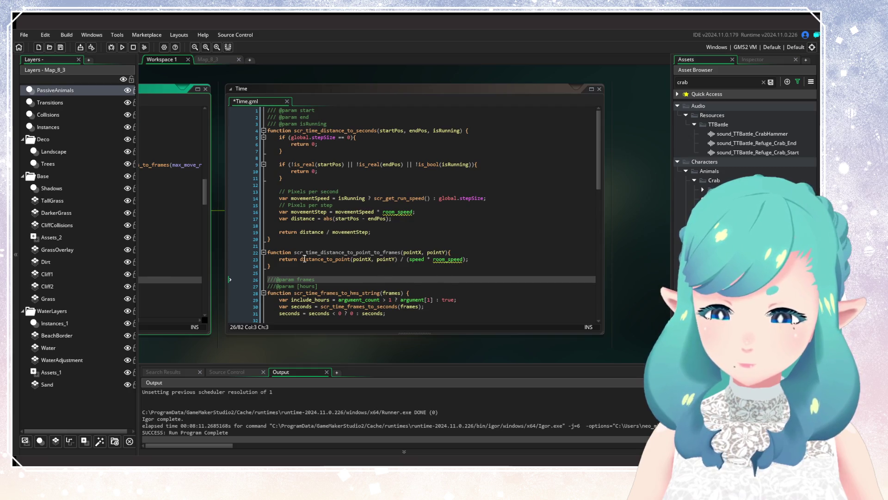
{"action": "left_click", "coordinate": [300, 259]}
{"action": "type", "text": "scr_time_seconds_to_frames("}
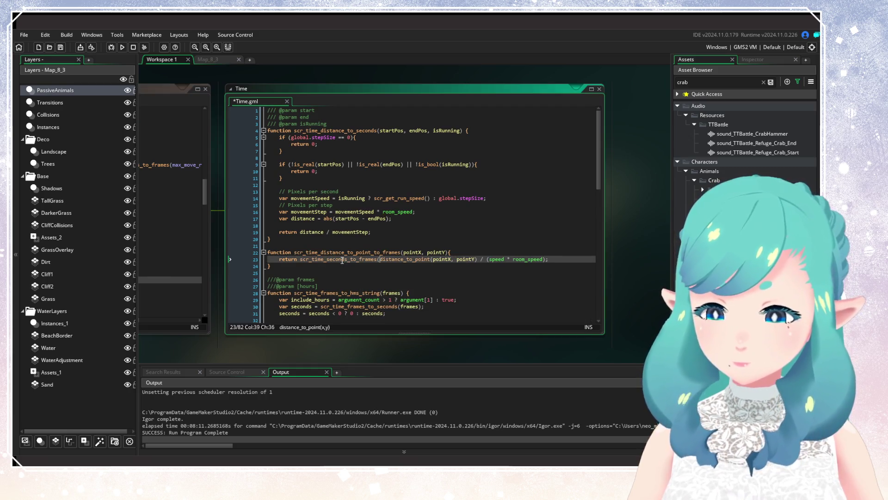
{"action": "left_click", "coordinate": [546, 259]}
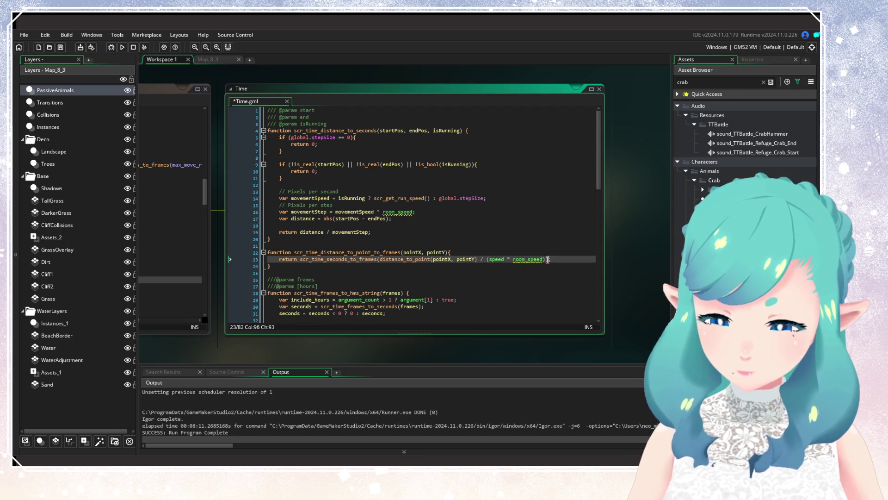
{"action": "type", "text": ")"}
{"action": "key", "text": "ctrl+s"}
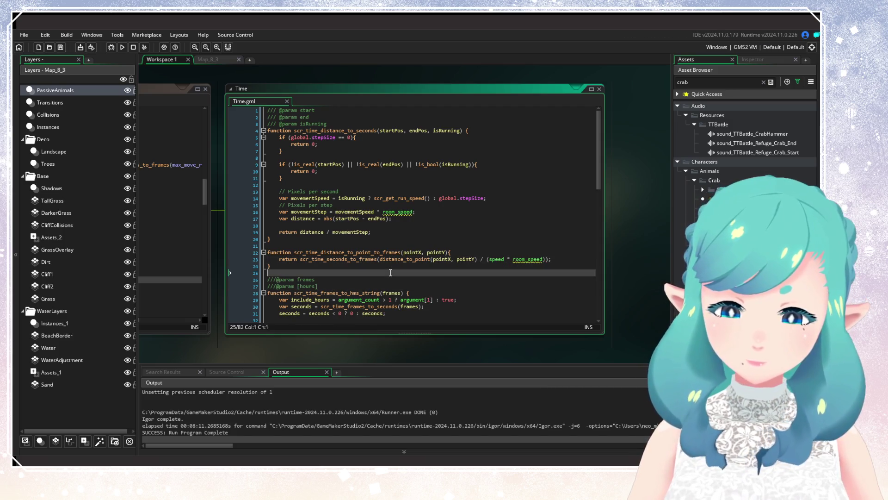
{"action": "left_click", "coordinate": [450, 259]}
{"action": "double_click", "coordinate": [345, 253]}
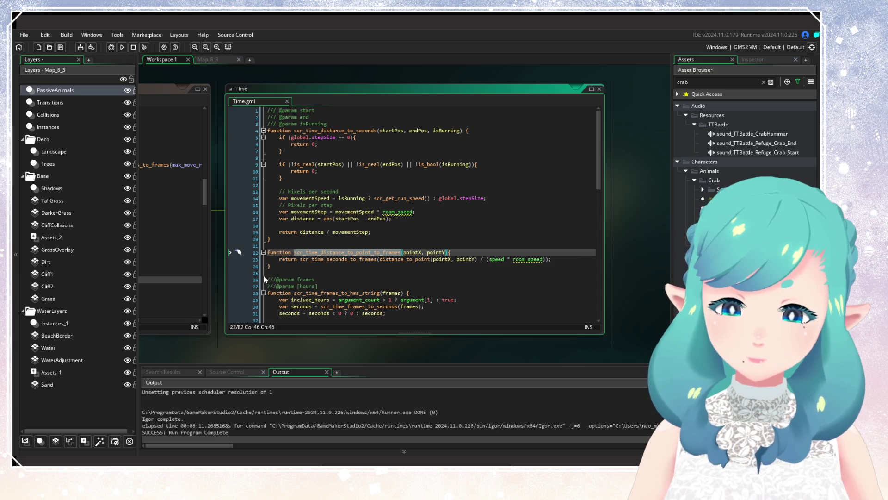
Move the distance / (speed * room_speed) calculation into a new 'var time =' line
{"action": "key", "text": "End"}
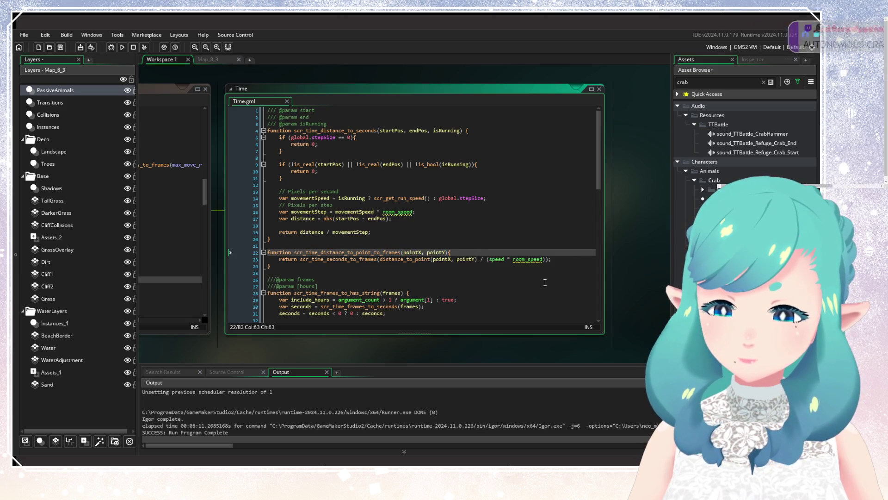
{"action": "key", "text": "Return"}
{"action": "type", "text": "var time ="}
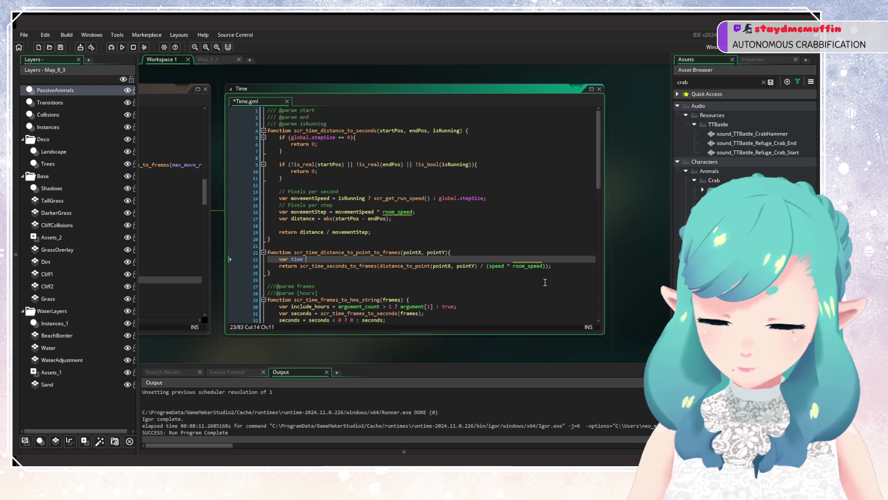
{"action": "left_click_drag", "start_coordinate": [380, 266], "coordinate": [551, 267]}
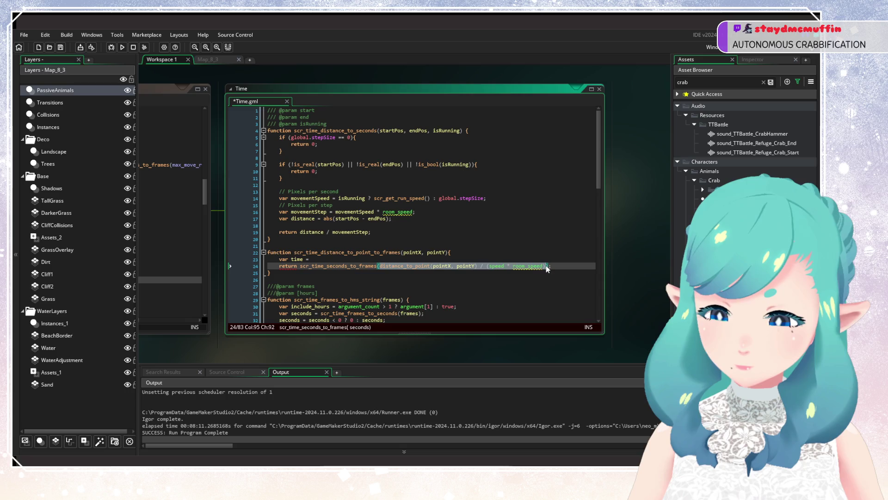
{"action": "key", "text": "ctrl+x"}
{"action": "key", "text": "Up"}
{"action": "key", "text": "ctrl+v"}
{"action": "type", "text": ";"}
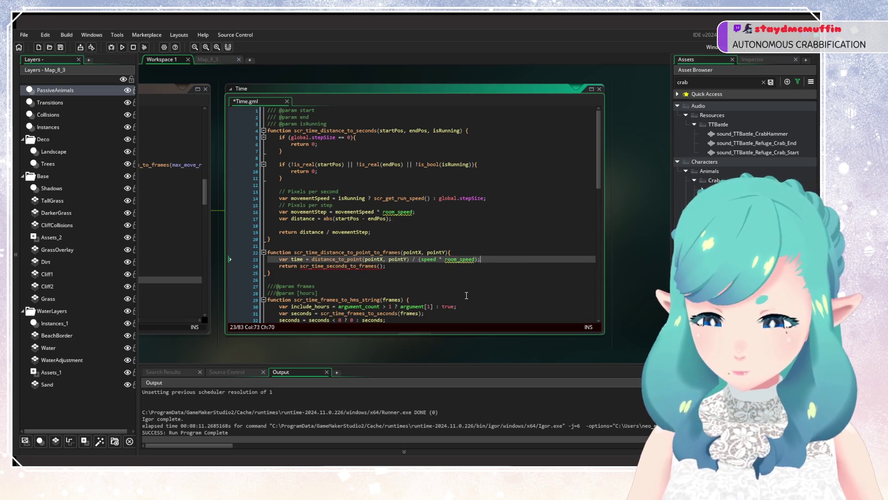
Return scr_time_seconds_to_frames(time), add a 'Seconds to Frames' comment, and save
{"action": "double_click", "coordinate": [297, 260]}
{"action": "left_click", "coordinate": [380, 266]}
{"action": "key", "text": "ctrl+v"}
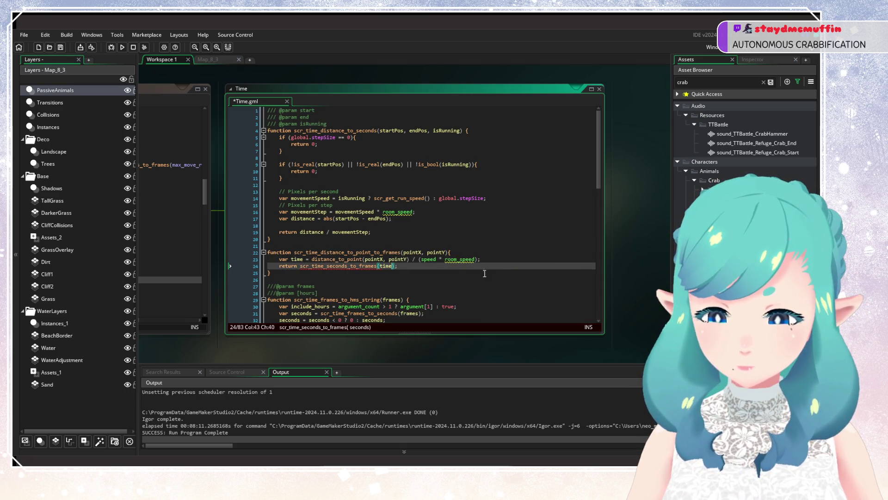
{"action": "left_click", "coordinate": [502, 261]}
{"action": "key", "text": "ctrl+s"}
{"action": "key", "text": "Return"}
{"action": "key", "text": "Return"}
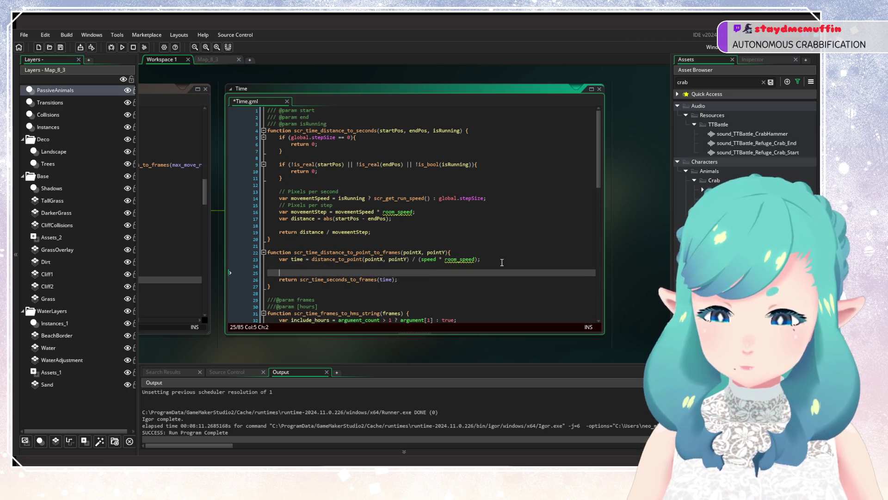
{"action": "type", "text": "// Seconds to "}
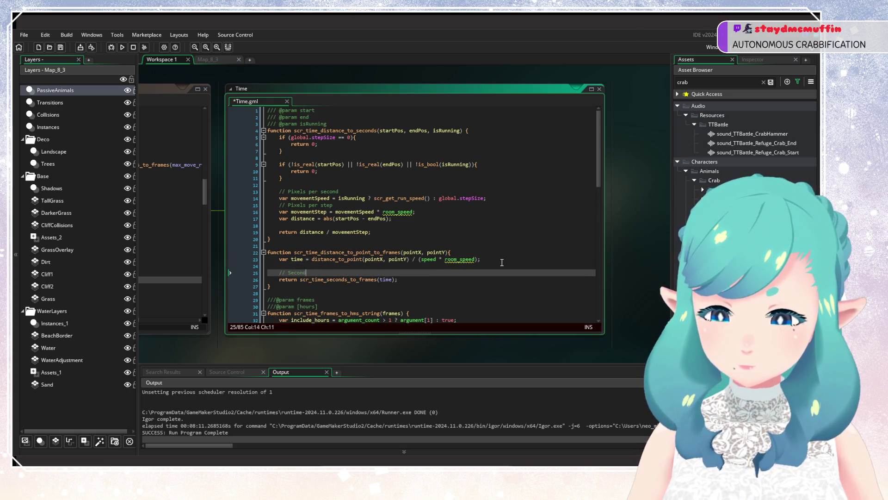
{"action": "type", "text": "Frames"}
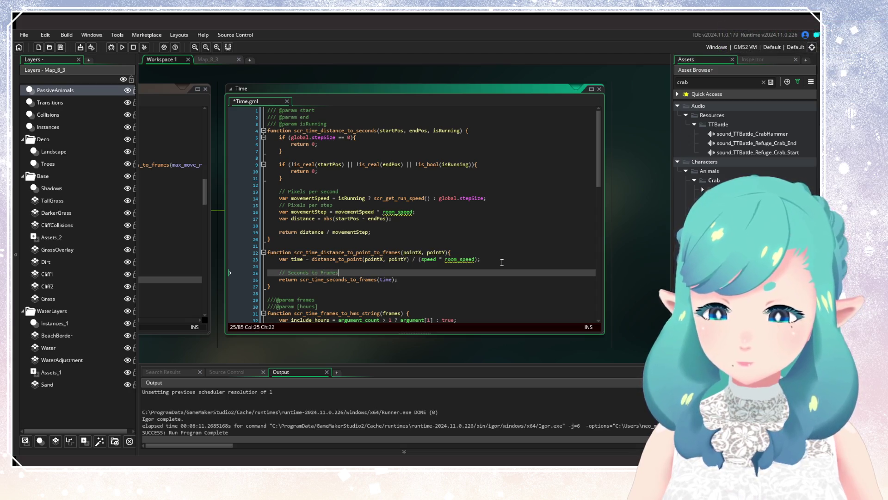
{"action": "key", "text": "ctrl+s"}
Start a Pixels-per-second units comment line under the function header
{"action": "key", "text": "Up"}
{"action": "key", "text": "Up"}
{"action": "key", "text": "Up"}
{"action": "key", "text": "End"}
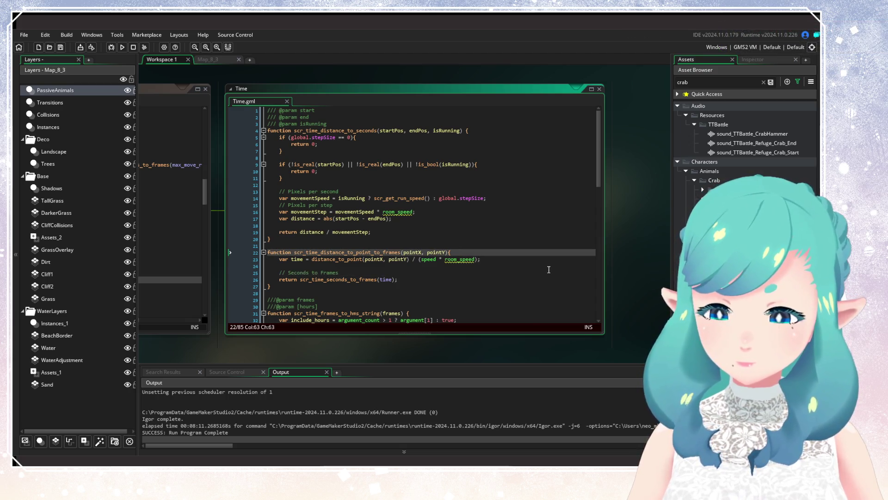
{"action": "key", "text": "Return"}
{"action": "type", "text": "//"}
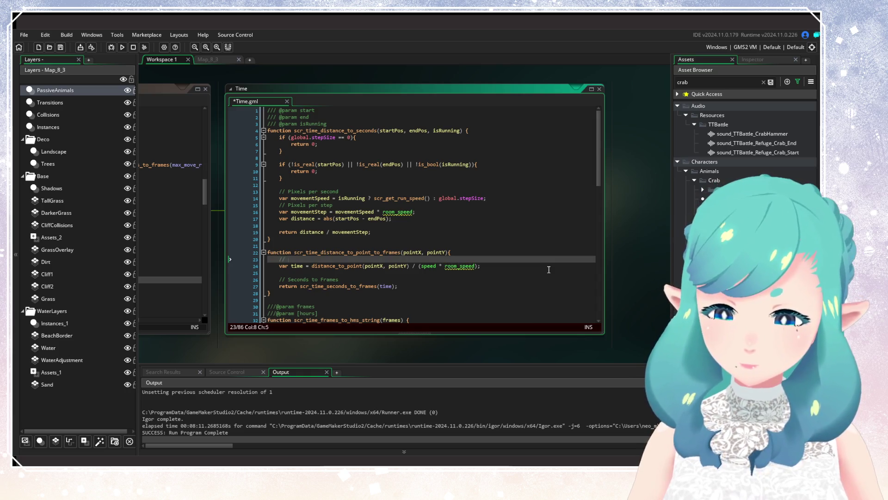
{"action": "type", "text": "Pixels / ("}
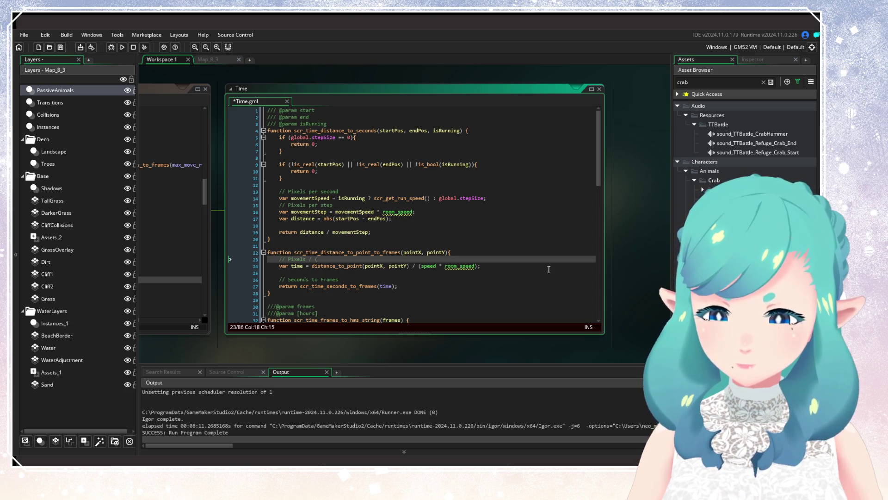
{"action": "type", "text": "Pixels"}
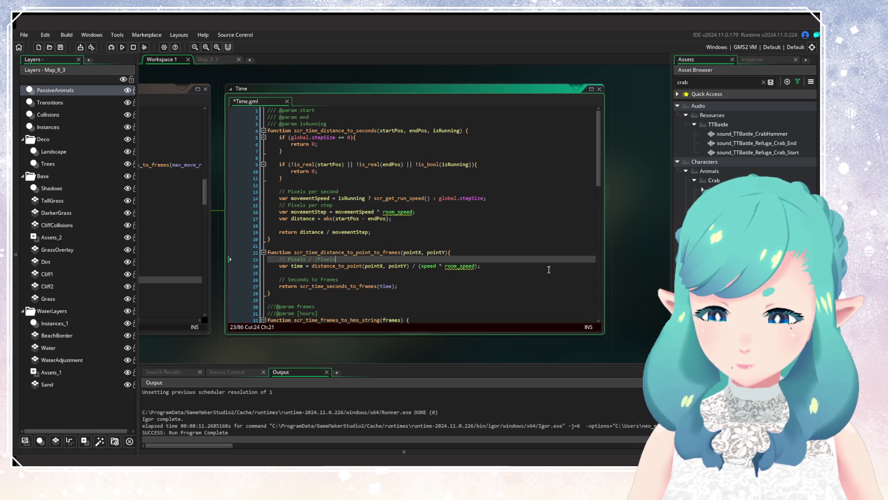
{"action": "type", "text": " / Frame"}
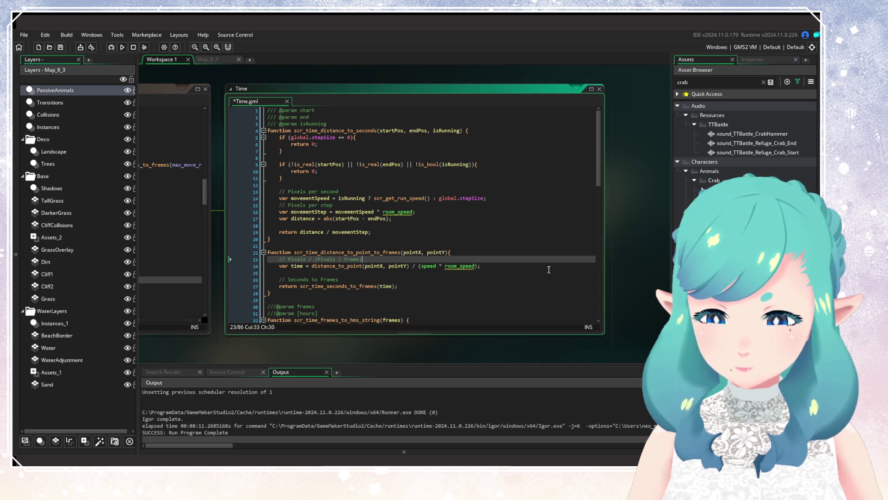
{"action": "type", "text": "  * ("}
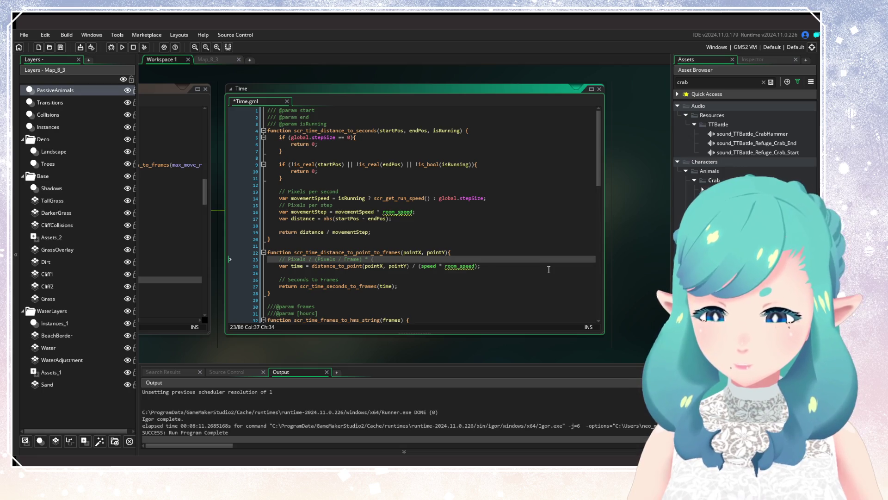
{"action": "type", "text": "Frames / S"}
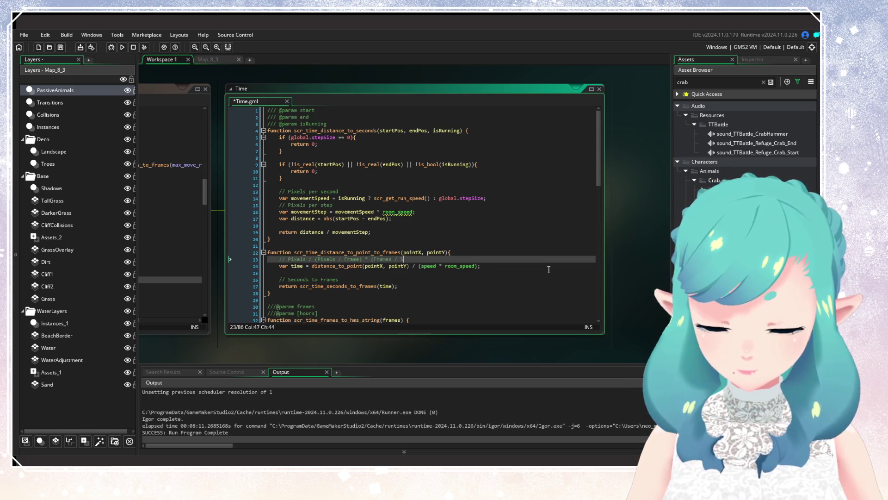
{"action": "type", "text": "eco))"}
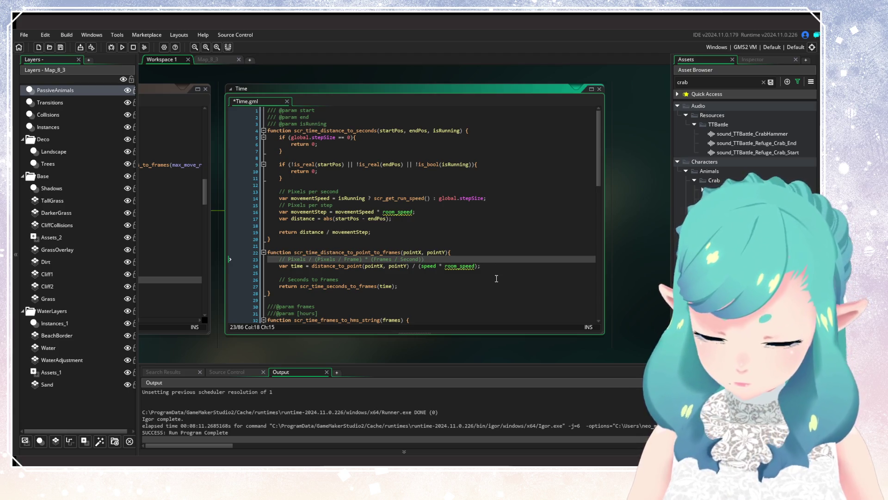
{"action": "type", "text": "("}
Insert the missing '(' so the units comment reads Pixels / ((Pixels / Frame) * (Frames / Second))
{"action": "left_click", "coordinate": [479, 260]}
{"action": "key", "text": "Return"}
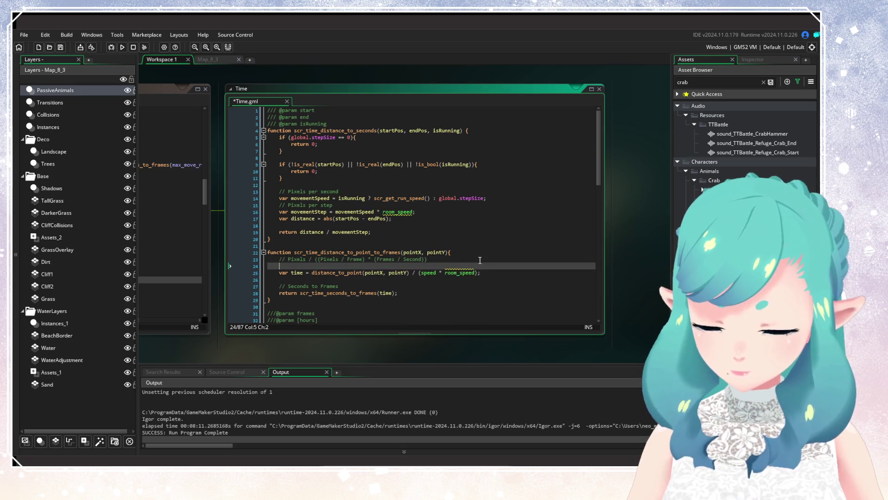
{"action": "type", "text": "//("}
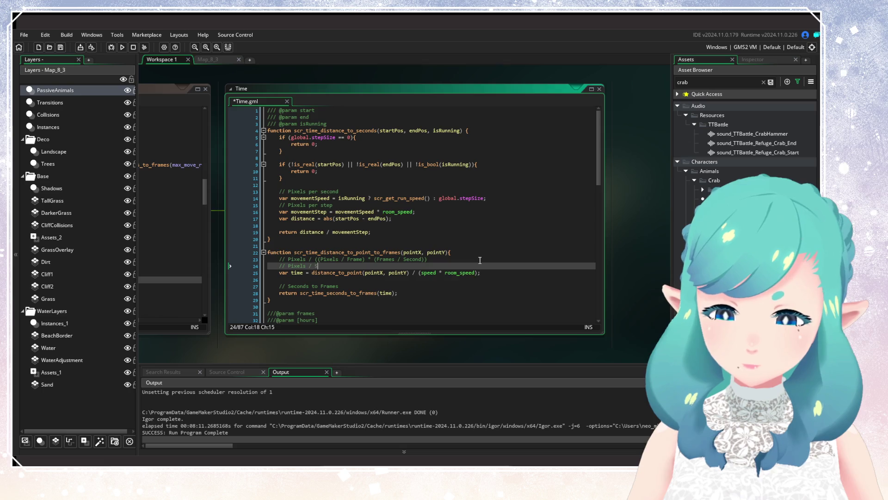
{"action": "type", "text": "Secon"}
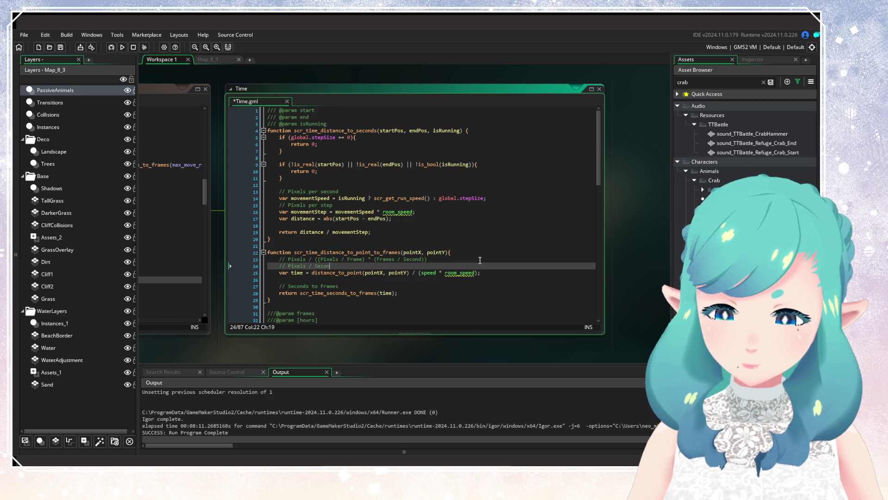
{"action": "type", "text": "ds"}
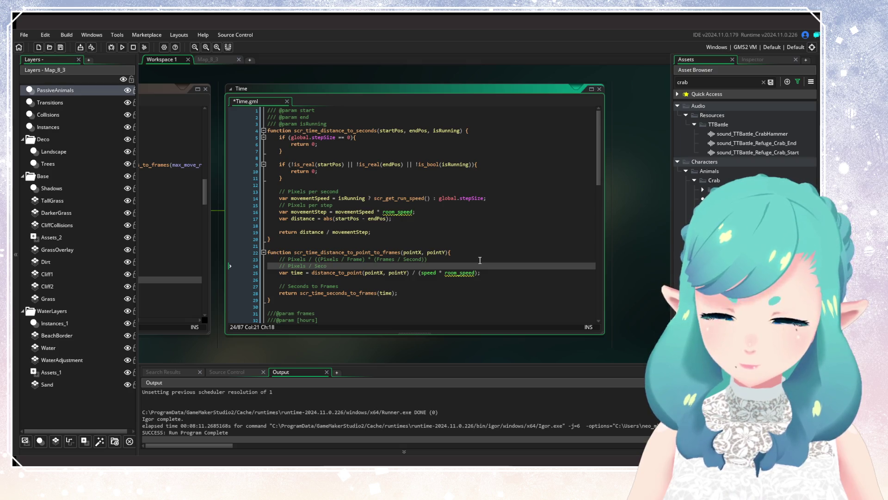
{"action": "left_click", "coordinate": [395, 259]}
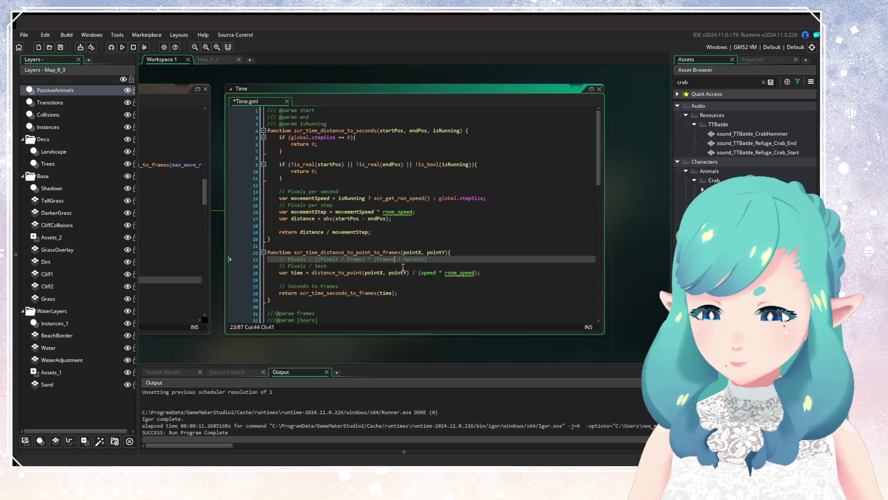
{"action": "left_click", "coordinate": [411, 260]}
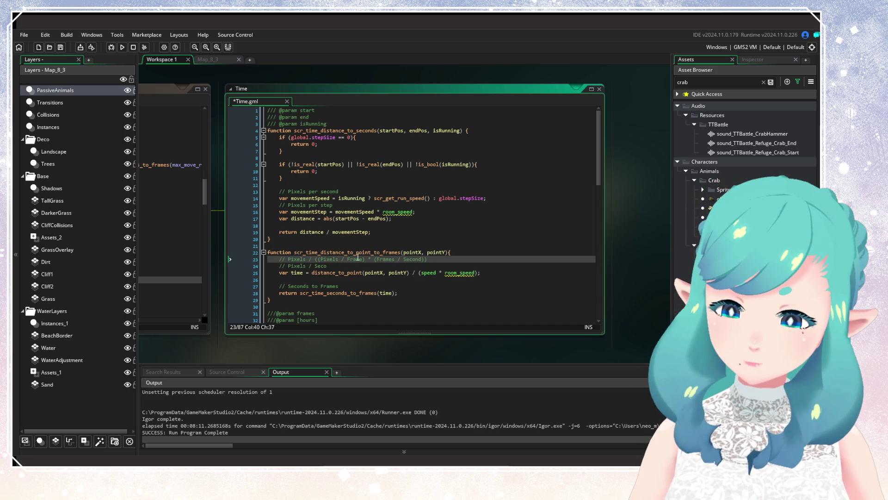
{"action": "left_click", "coordinate": [389, 257]}
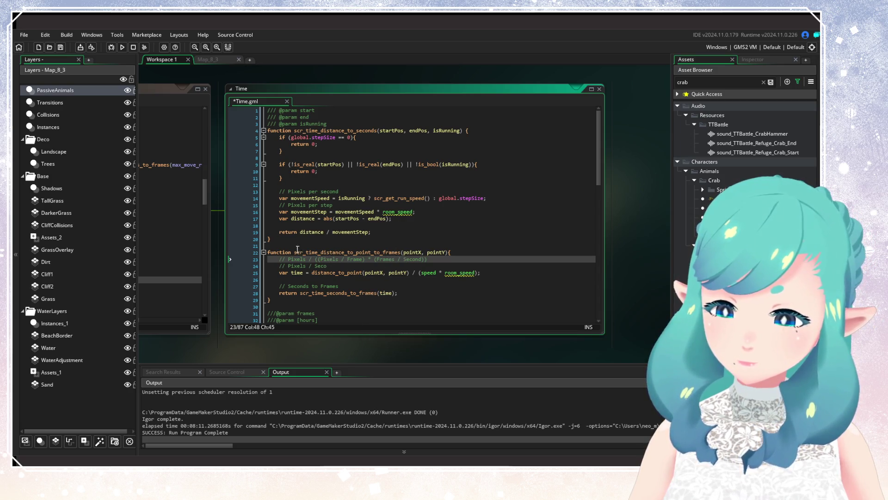
Delete the scratch 'Seconds' comment line below the units comment
{"action": "left_click", "coordinate": [333, 267]}
{"action": "left_click_drag", "start_coordinate": [333, 267], "coordinate": [290, 269]}
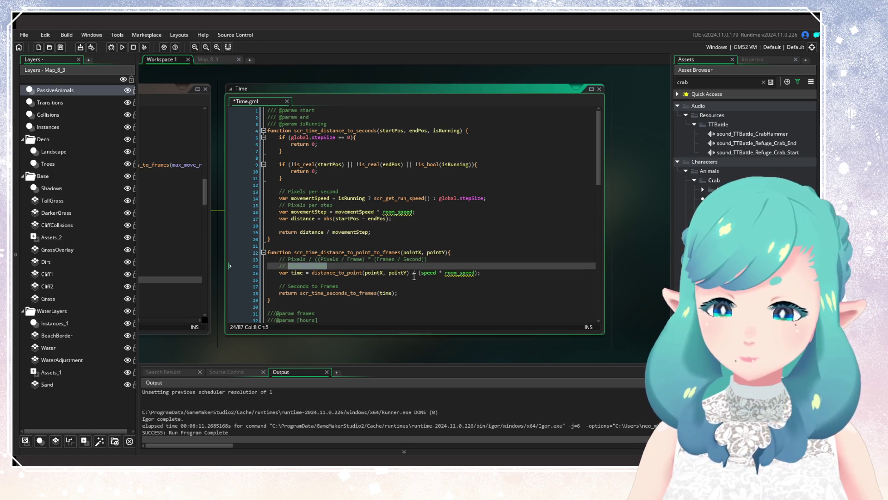
{"action": "key", "text": "BackSpace"}
{"action": "key", "text": "BackSpace"}
{"action": "key", "text": "BackSpace"}
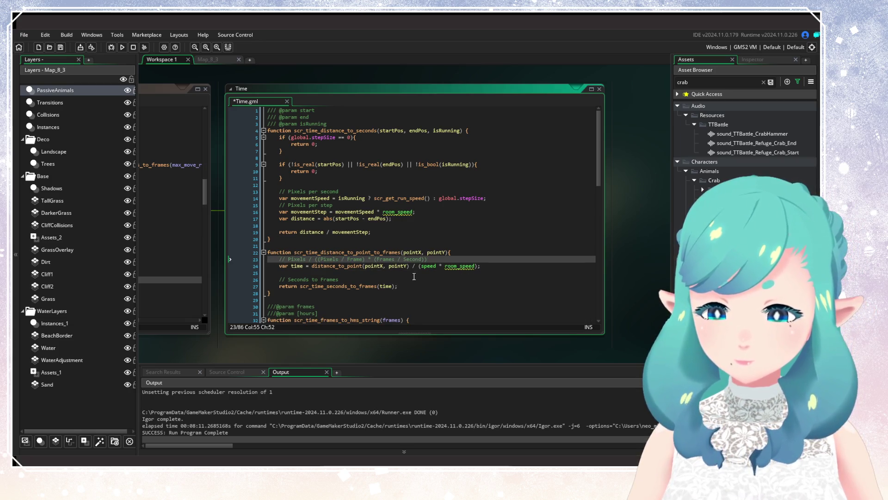
{"action": "double_click", "coordinate": [295, 266]}
Rename time to seconds on line 24 and in scr_time_seconds_to_frames(seconds), then save Time.gml
{"action": "type", "text": "seconds"}
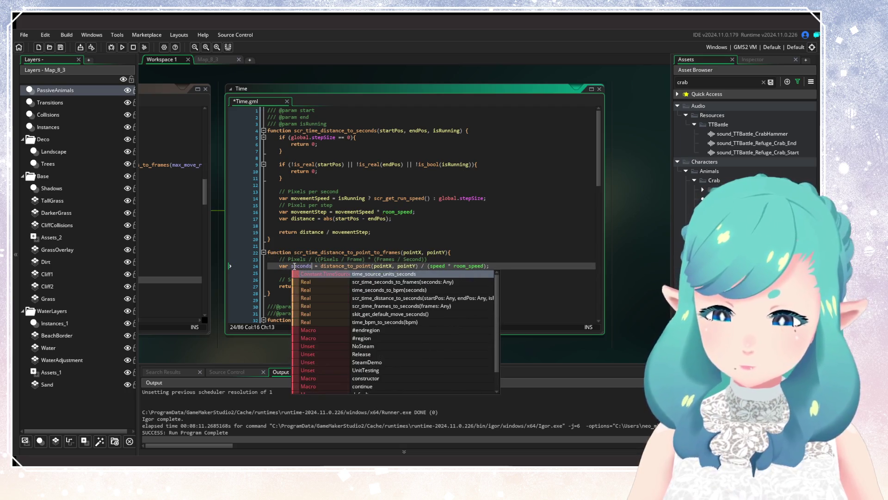
{"action": "left_click", "coordinate": [295, 267]}
{"action": "double_click", "coordinate": [294, 267]}
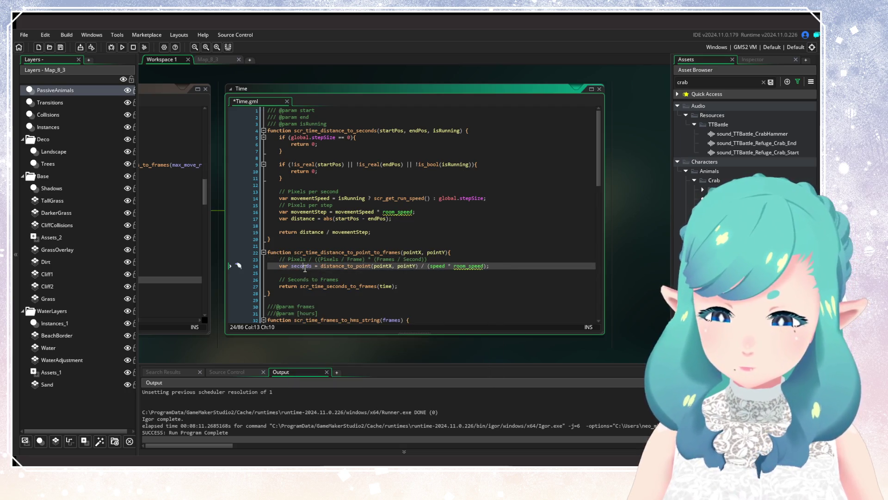
{"action": "key", "text": "ctrl+c"}
{"action": "double_click", "coordinate": [380, 285]}
{"action": "key", "text": "ctrl+v"}
{"action": "key", "text": "ctrl+s"}
{"action": "left_click", "coordinate": [426, 298]}
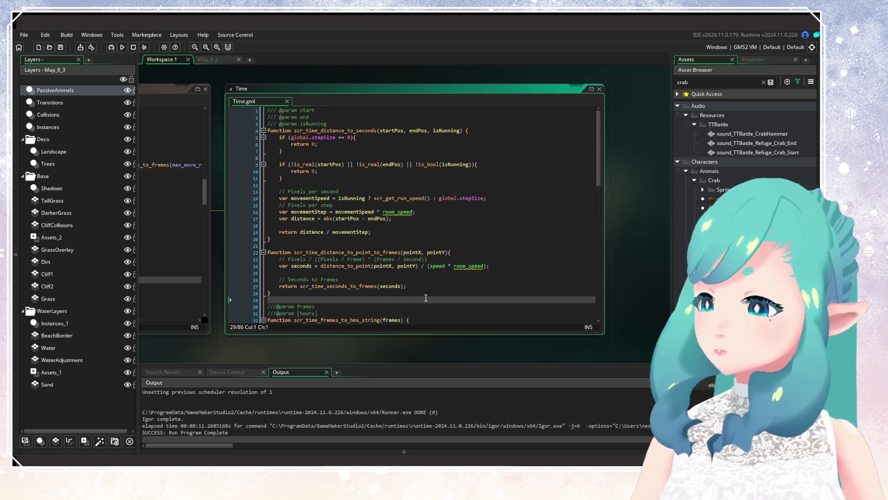
{"action": "left_click_drag", "start_coordinate": [425, 298], "coordinate": [518, 279]}
{"action": "double_click", "coordinate": [479, 238]}
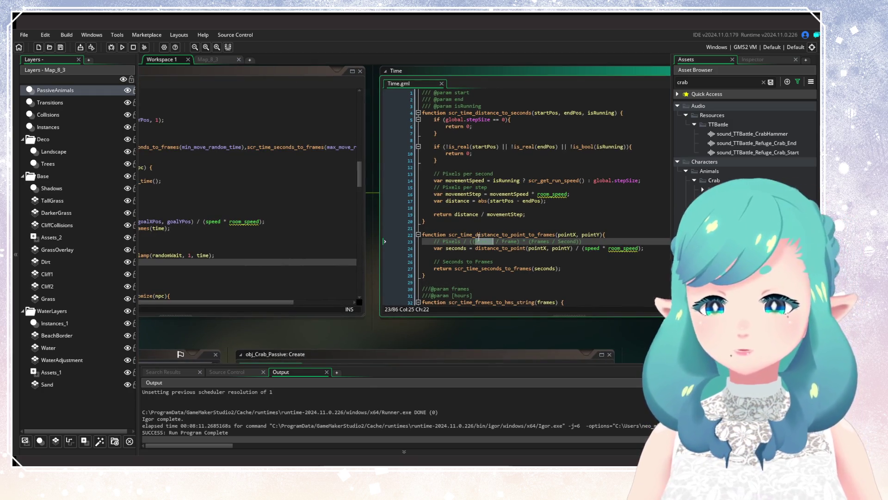
{"action": "left_click", "coordinate": [261, 275]}
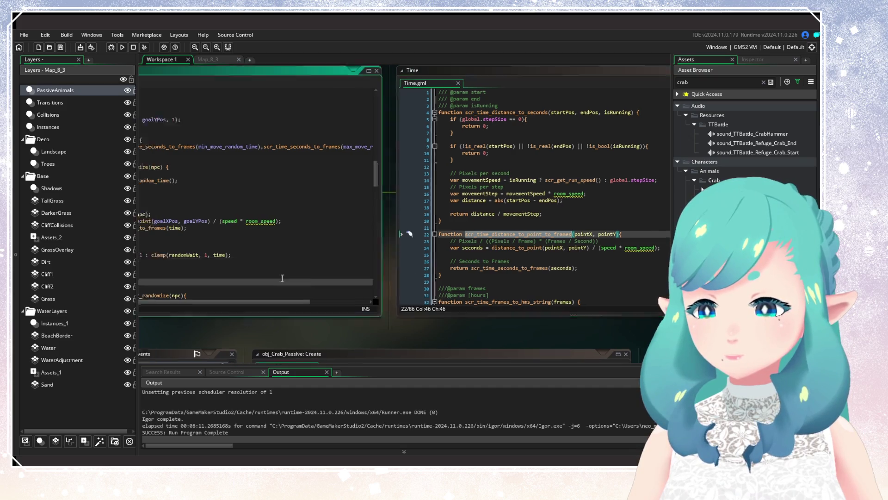
{"action": "double_click", "coordinate": [273, 226]}
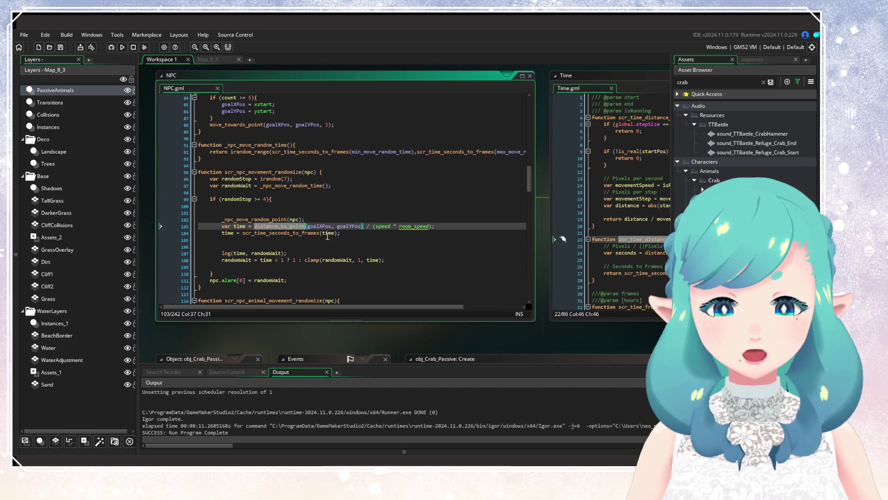
{"action": "double_click", "coordinate": [413, 227]}
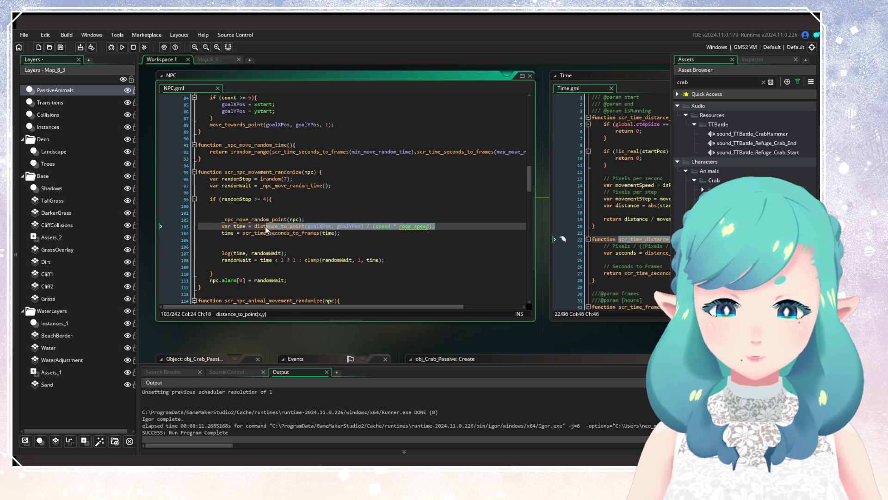
{"action": "left_click", "coordinate": [323, 259]}
{"action": "left_click_drag", "start_coordinate": [345, 235], "coordinate": [269, 234]}
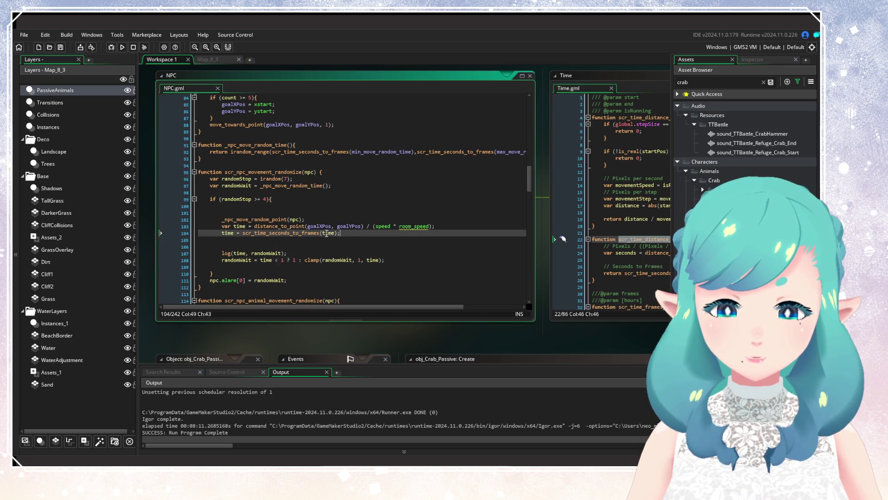
{"action": "left_click", "coordinate": [254, 226], "text": "shift"}
{"action": "type", "text": "scr_time_distance_to_point_to_frames(gloaX,"}
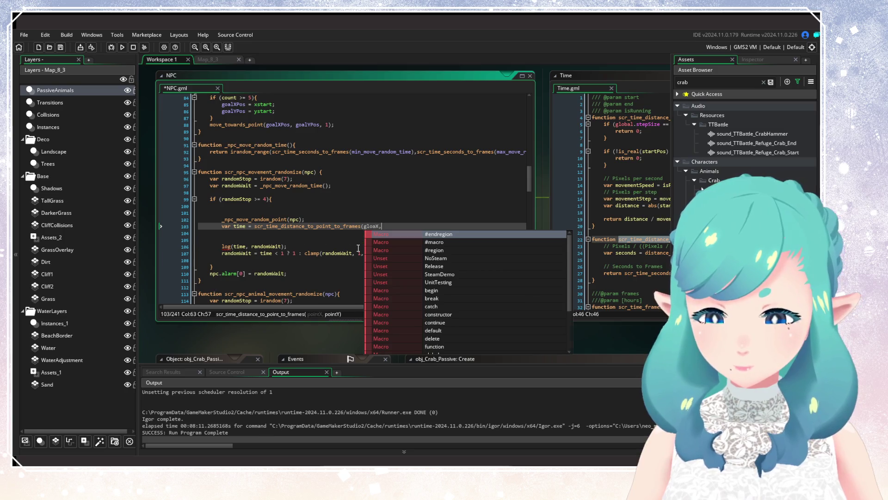
{"action": "key", "text": "BackSpace"}
{"action": "key", "text": "BackSpace"}
{"action": "key", "text": "BackSpace"}
{"action": "key", "text": "BackSpace"}
{"action": "key", "text": "BackSpace"}
{"action": "type", "text": "o"}
{"action": "type", "text": "al"}
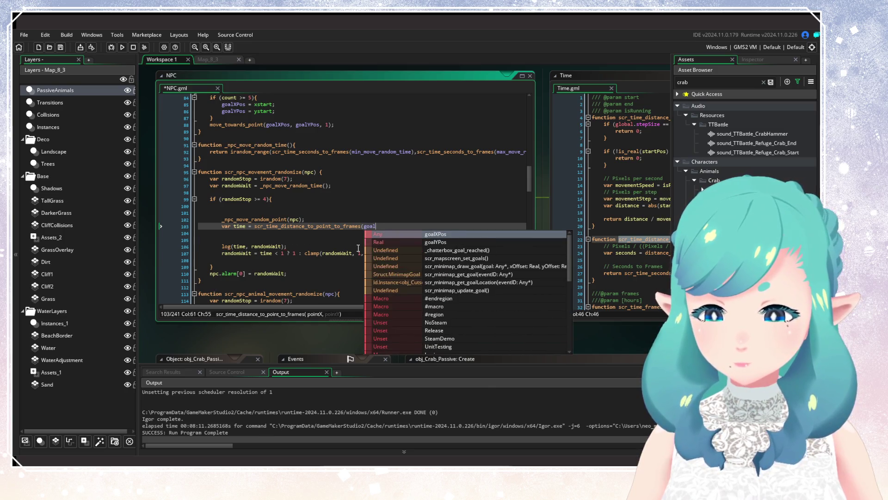
{"action": "type", "text": "X, goal"}
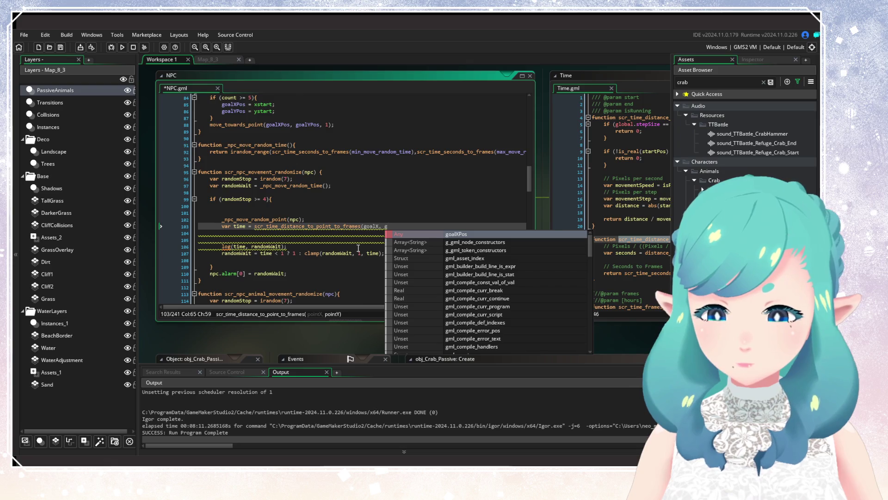
{"action": "key", "text": "Down"}
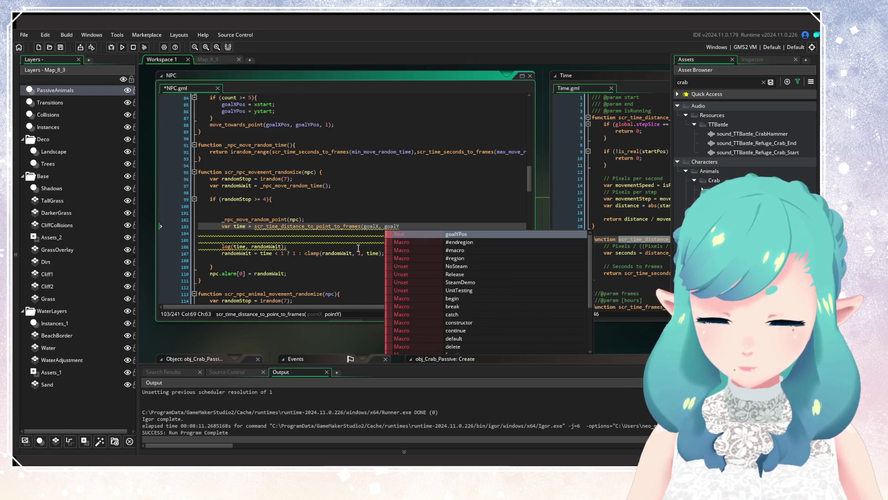
{"action": "key", "text": "Return"}
{"action": "type", "text": ");"}
{"action": "left_click", "coordinate": [381, 226]}
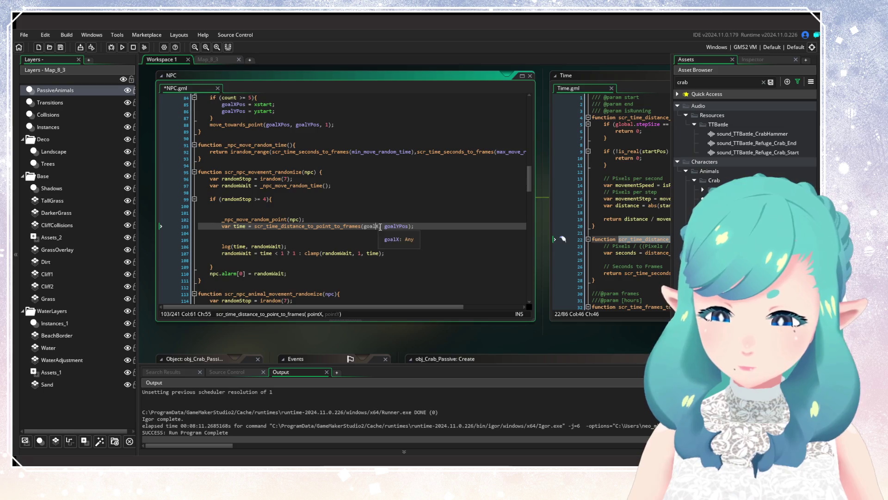
{"action": "type", "text": "Pos"}
{"action": "left_click", "coordinate": [264, 199]}
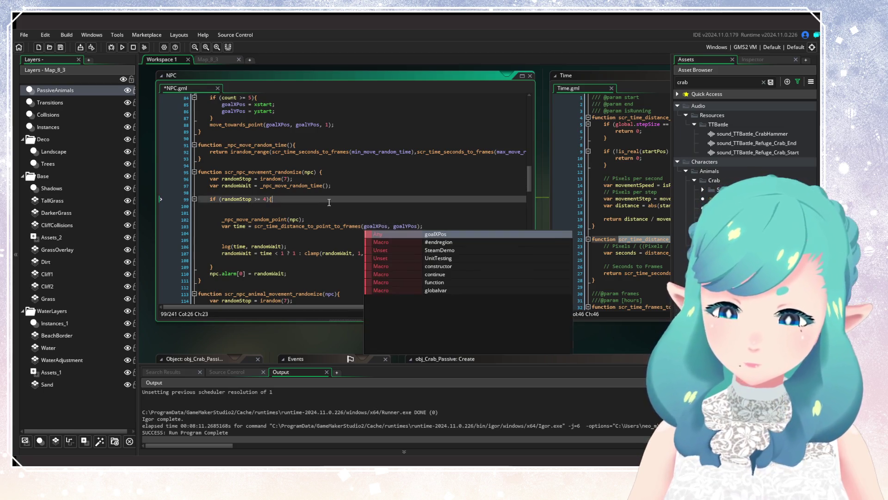
{"action": "left_click_drag", "start_coordinate": [310, 251], "coordinate": [199, 233]}
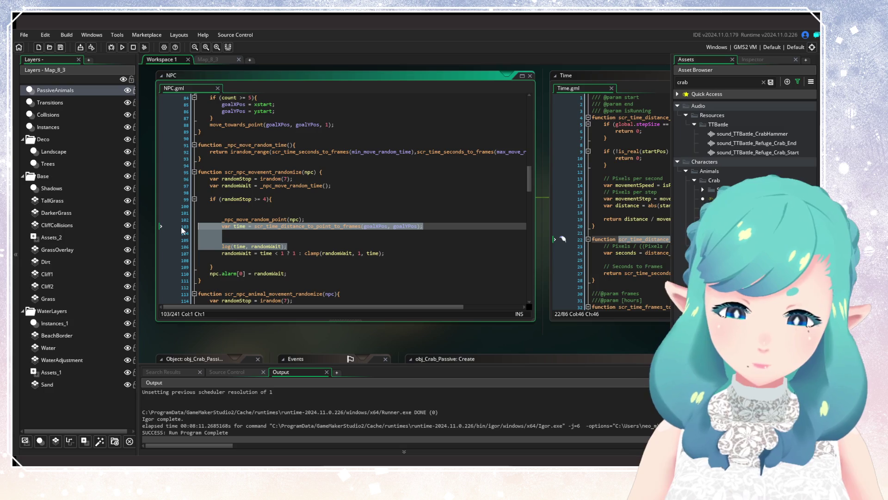
{"action": "key", "text": "BackSpace"}
{"action": "key", "text": "BackSpace"}
{"action": "left_click", "coordinate": [339, 241]}
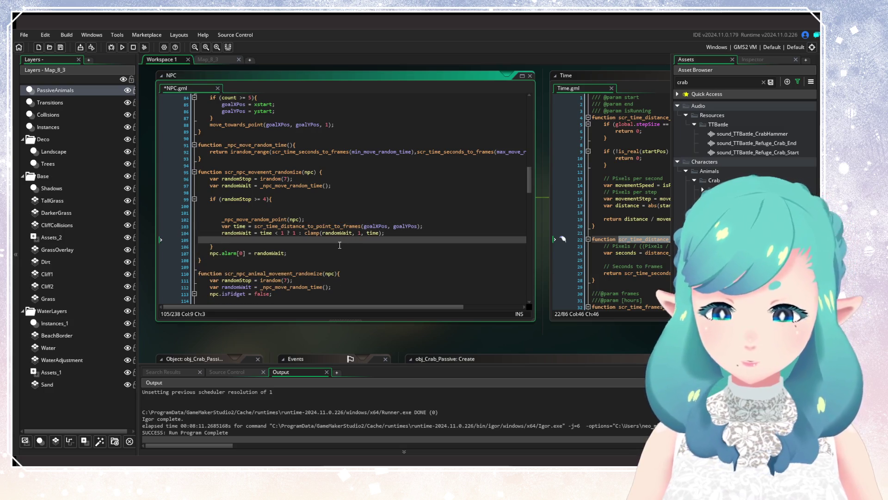
{"action": "key", "text": "ctrl+s"}
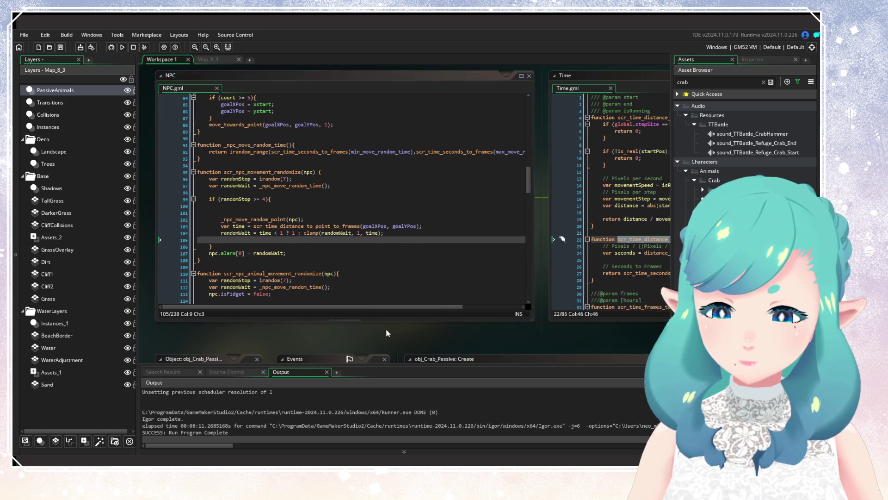
{"action": "left_click_drag", "start_coordinate": [386, 328], "coordinate": [498, 327]}
{"action": "left_click", "coordinate": [355, 213]}
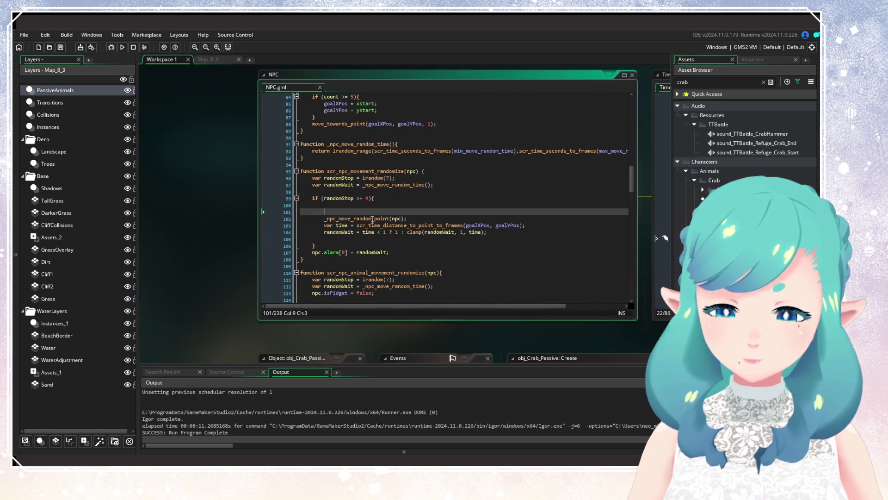
{"action": "key", "text": "BackSpace"}
{"action": "left_click", "coordinate": [378, 233]}
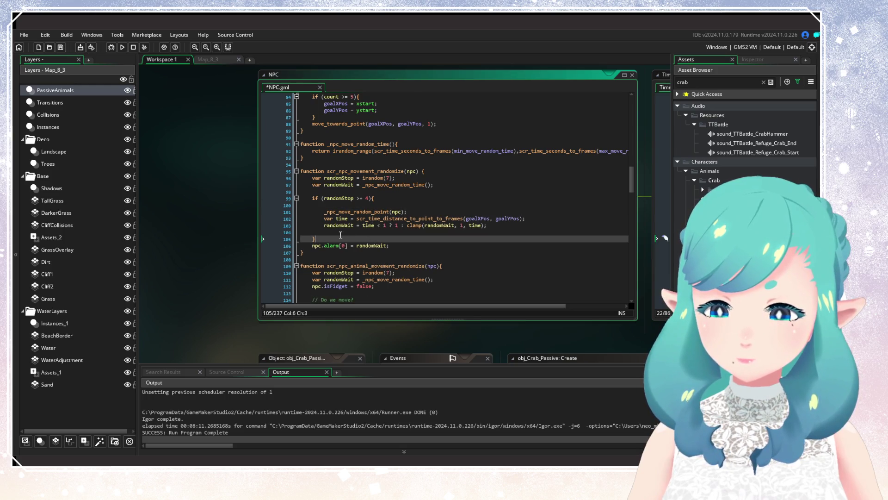
{"action": "key", "text": "BackSpace"}
{"action": "left_click", "coordinate": [356, 207]}
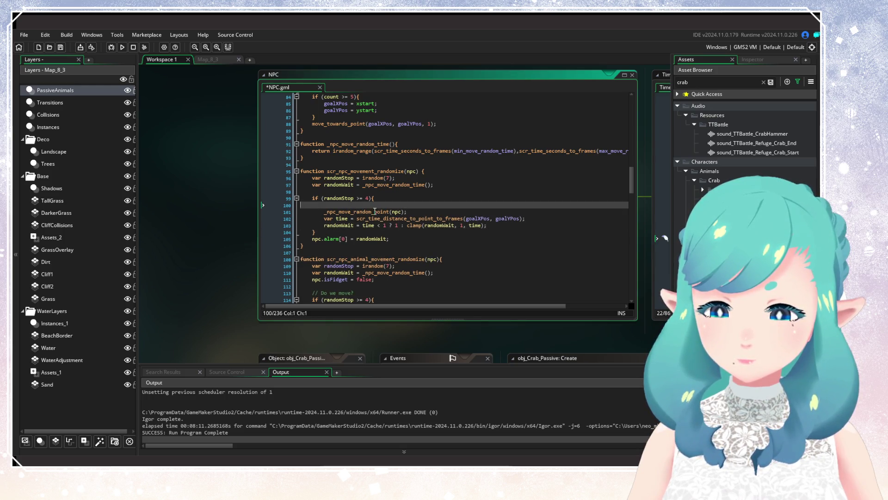
{"action": "key", "text": "BackSpace"}
{"action": "left_click", "coordinate": [439, 231]}
{"action": "key", "text": "ctrl+s"}
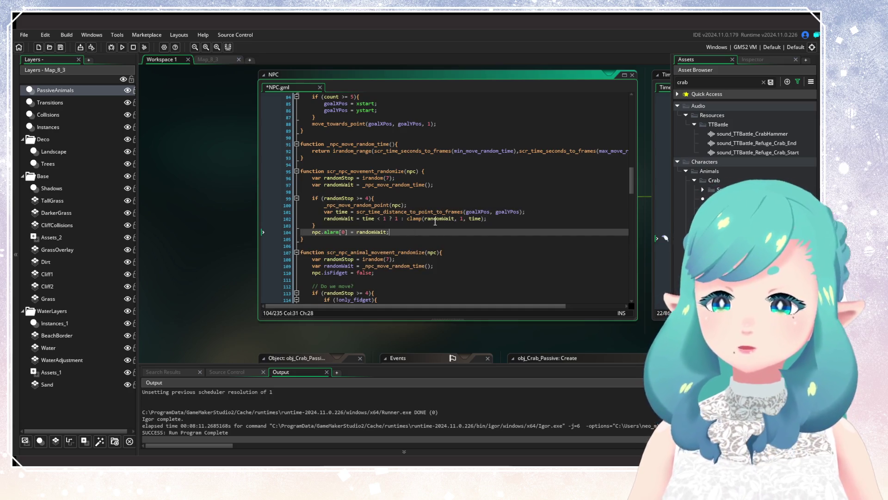
{"action": "left_click", "coordinate": [380, 218]}
{"action": "key", "text": "Up"}
{"action": "key", "text": "Up"}
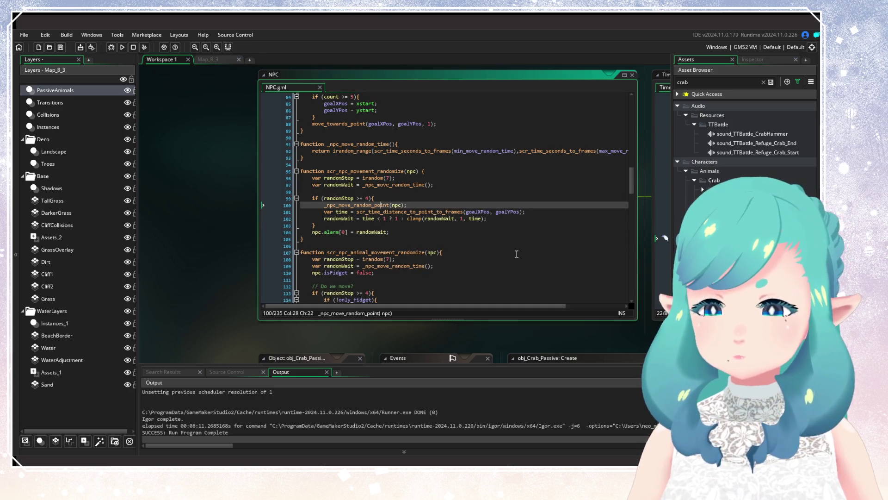
{"action": "left_click_drag", "start_coordinate": [238, 246], "coordinate": [203, 281]}
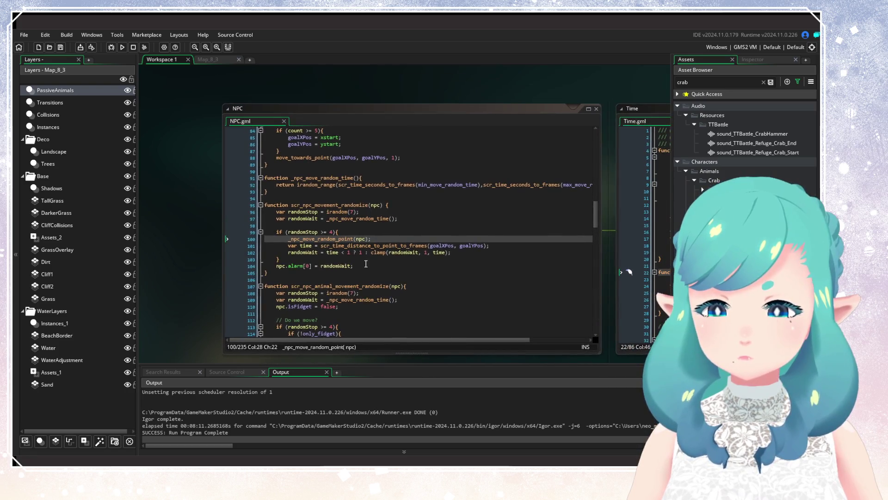
{"action": "scroll", "coordinate": [365, 263], "scroll_direction": "up", "scroll_amount": 3}
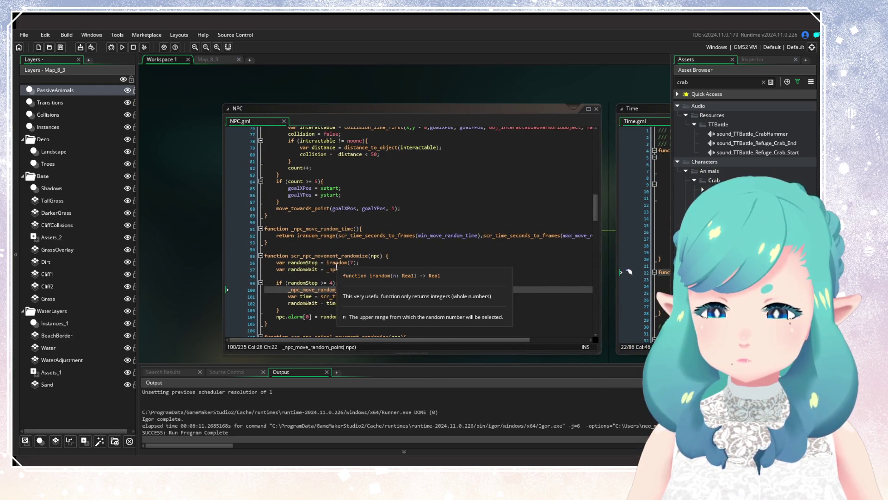
{"action": "double_click", "coordinate": [340, 290]}
{"action": "scroll", "coordinate": [336, 218], "scroll_direction": "up", "scroll_amount": 8}
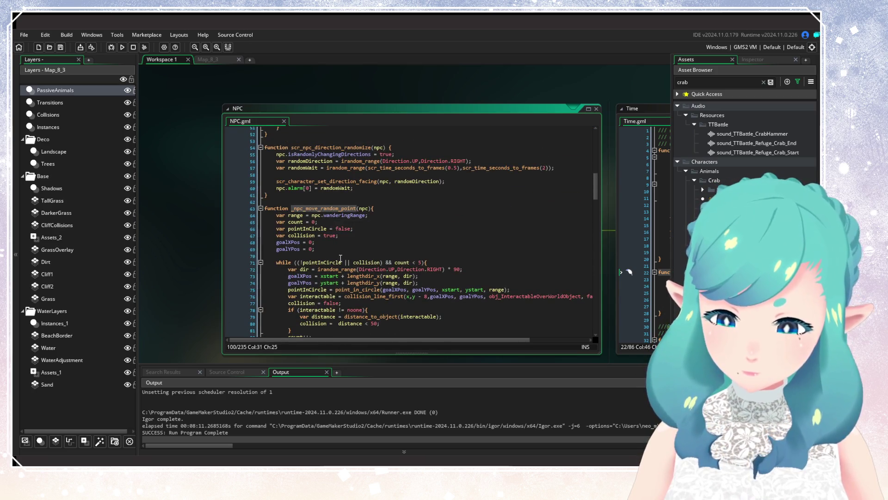
{"action": "scroll", "coordinate": [393, 220], "scroll_direction": "down", "scroll_amount": 8}
{"action": "left_click", "coordinate": [415, 222]}
{"action": "scroll", "coordinate": [416, 221], "scroll_direction": "down", "scroll_amount": 1}
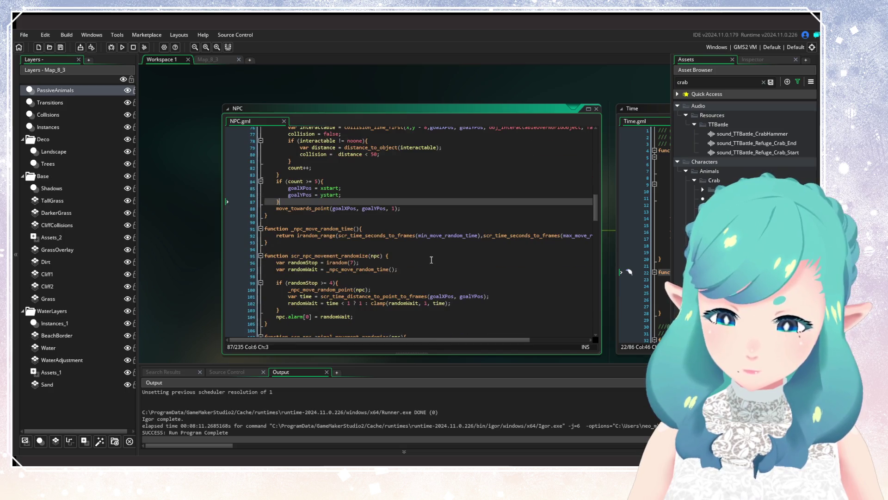
{"action": "left_click_drag", "start_coordinate": [457, 304], "coordinate": [332, 304]}
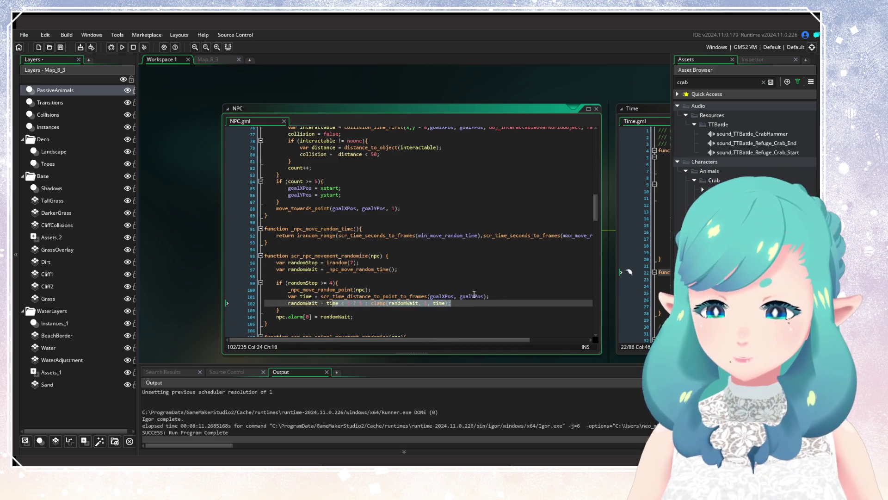
{"action": "left_click", "coordinate": [496, 298]}
{"action": "left_click_drag", "start_coordinate": [499, 296], "coordinate": [429, 297]}
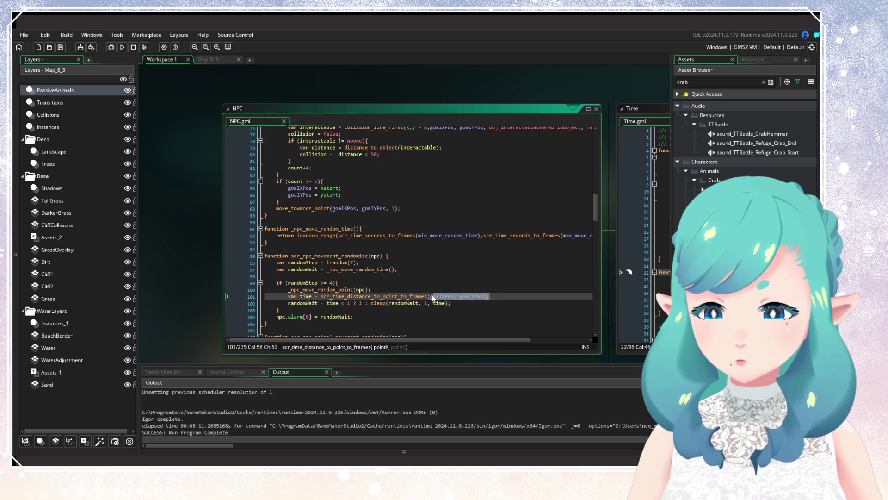
{"action": "left_click", "coordinate": [428, 296]}
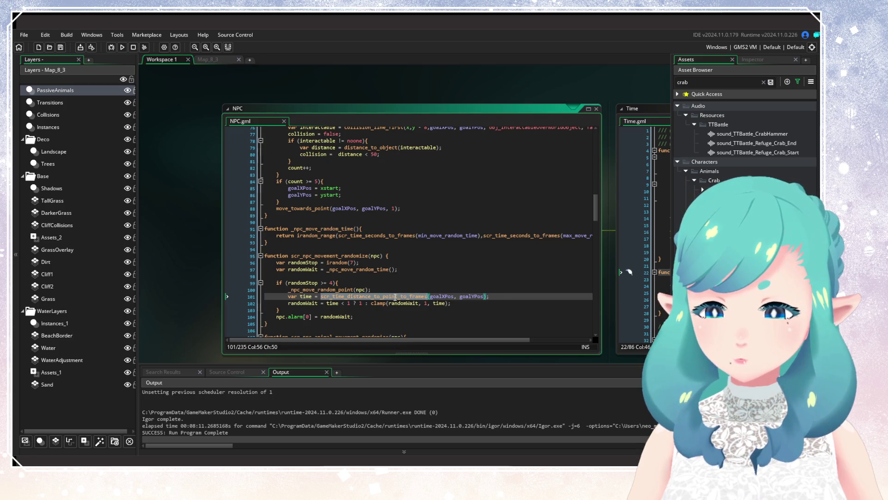
{"action": "left_click", "coordinate": [462, 302]}
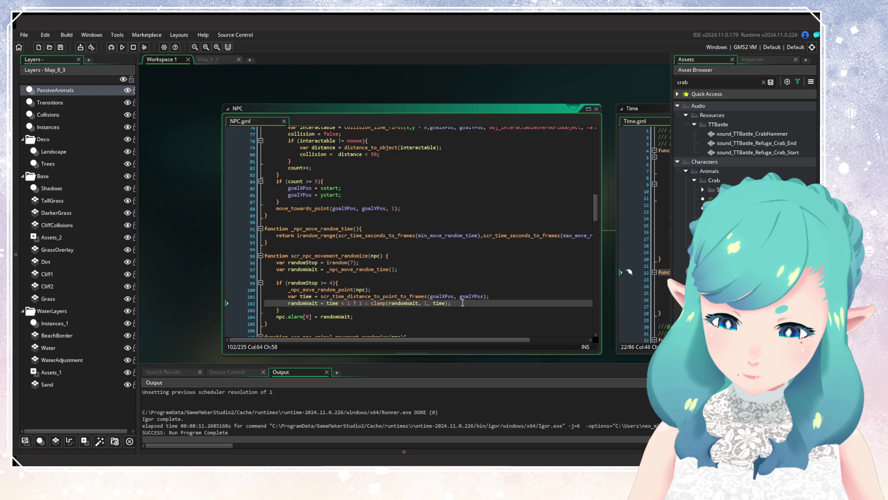
{"action": "key", "text": "Up"}
{"action": "key", "text": "End"}
{"action": "key", "text": "ctrl+shift+Left"}
{"action": "key", "text": "ctrl+shift+Left"}
{"action": "key", "text": "ctrl+shift+Left"}
{"action": "key", "text": "ctrl+c"}
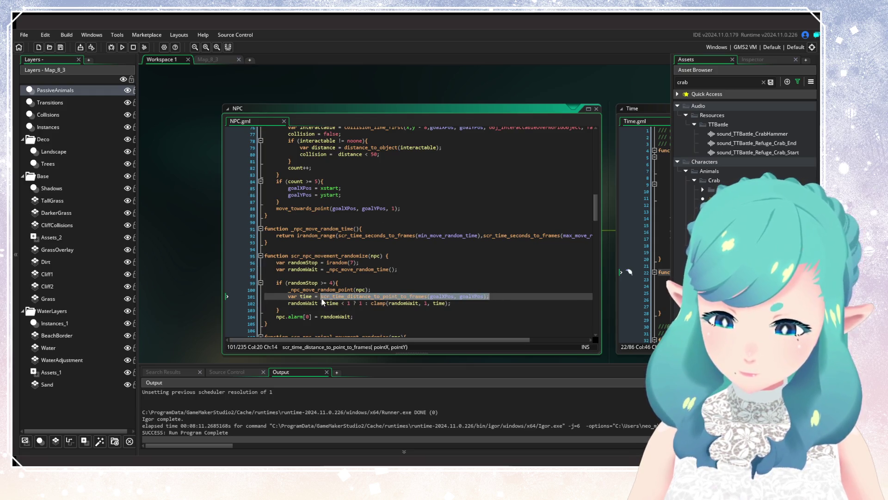
{"action": "left_click", "coordinate": [428, 209]}
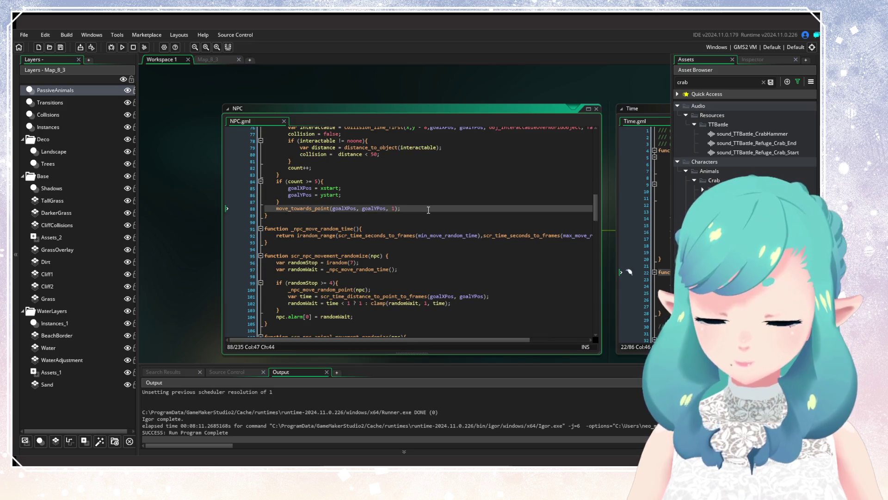
End _npc_move_random_point with 'return' plus the pasted distance-to-frames call, and save NPC.gml
{"action": "key", "text": "Return"}
{"action": "type", "text": "return"}
{"action": "key", "text": "ctrl+v"}
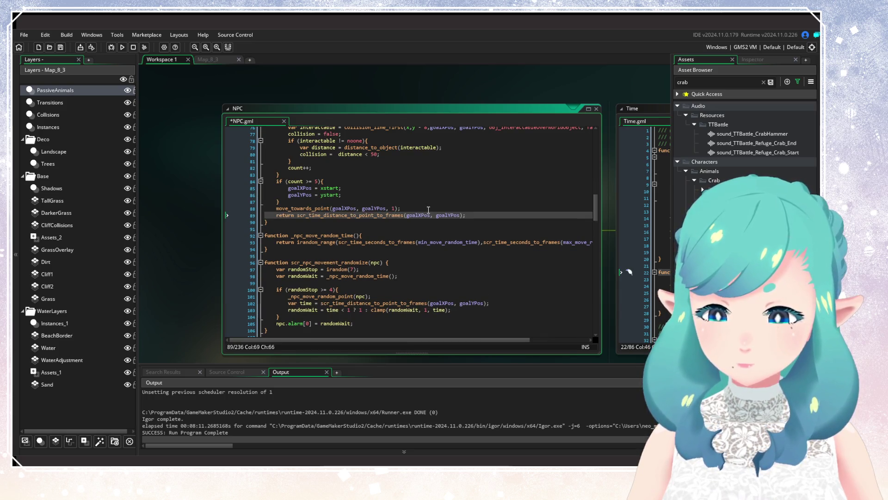
{"action": "scroll", "coordinate": [365, 217], "scroll_direction": "up", "scroll_amount": 3}
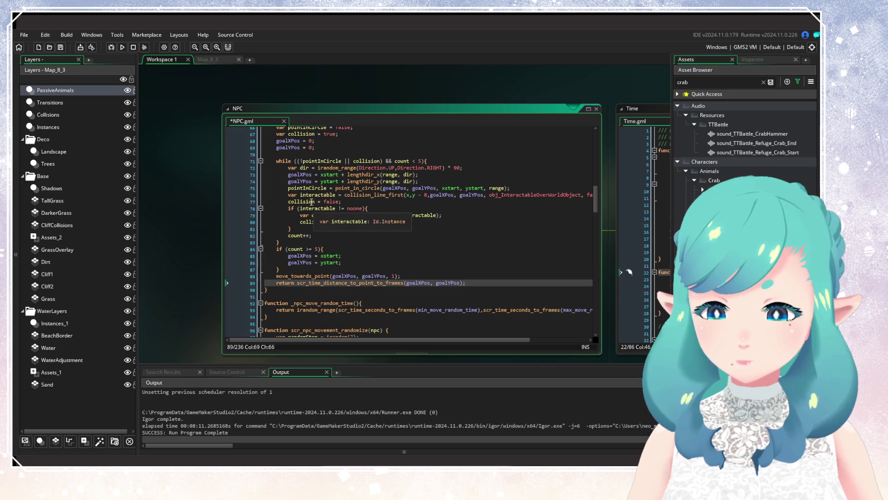
{"action": "left_click", "coordinate": [280, 147]}
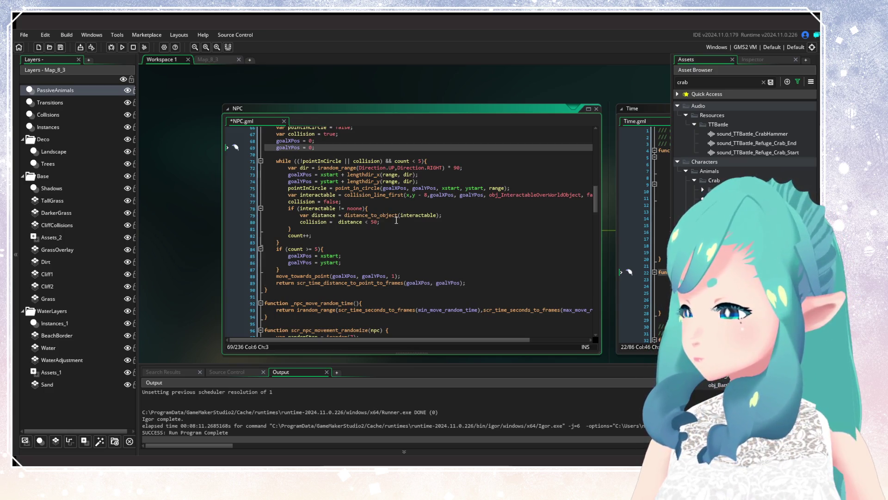
{"action": "left_click", "coordinate": [393, 249]}
{"action": "key", "text": "ctrl+s"}
{"action": "left_click", "coordinate": [457, 282]}
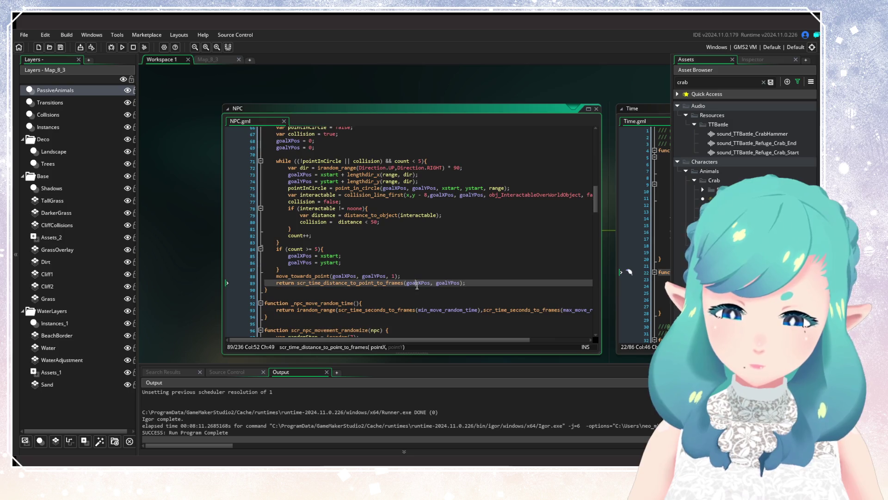
Prefix line 101 with 'randomWait =' to store the returned travel time, and save
{"action": "scroll", "coordinate": [384, 279], "scroll_direction": "down", "scroll_amount": 2}
{"action": "scroll", "coordinate": [384, 279], "scroll_direction": "down", "scroll_amount": 2}
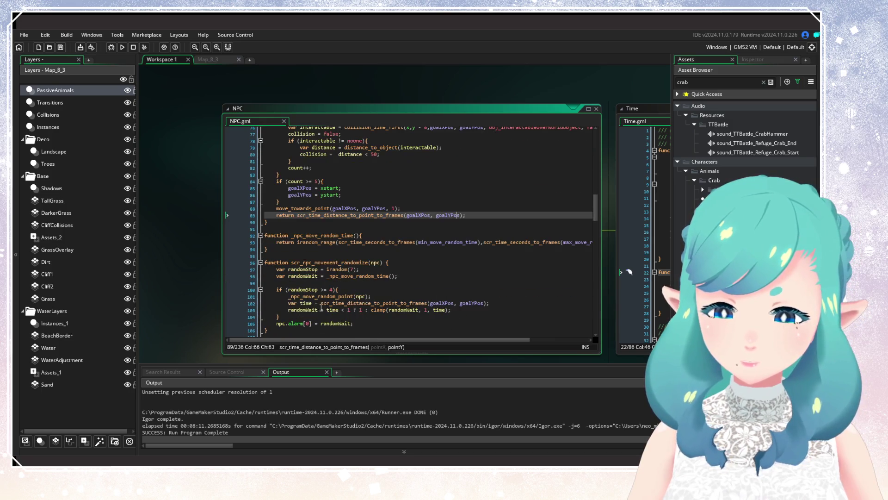
{"action": "double_click", "coordinate": [307, 310]}
{"action": "key", "text": "ctrl+c"}
{"action": "left_click", "coordinate": [288, 296]}
{"action": "key", "text": "ctrl+v"}
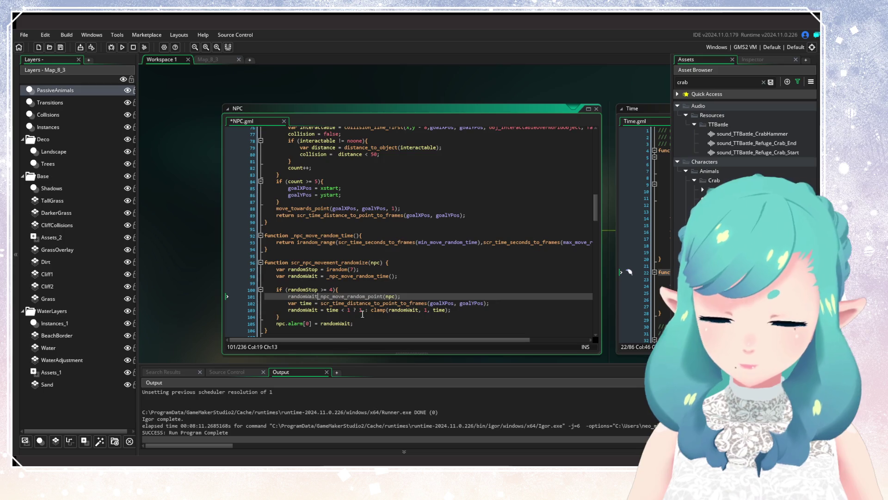
{"action": "type", "text": "="}
{"action": "key", "text": "ctrl+s"}
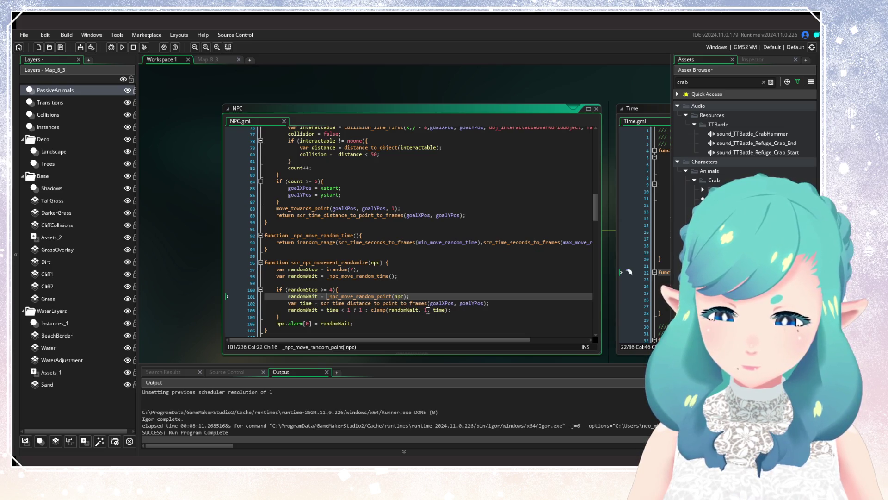
Select randomWait inside the clamp(randomWait, 1, time) call for editing
{"action": "left_click", "coordinate": [442, 313]}
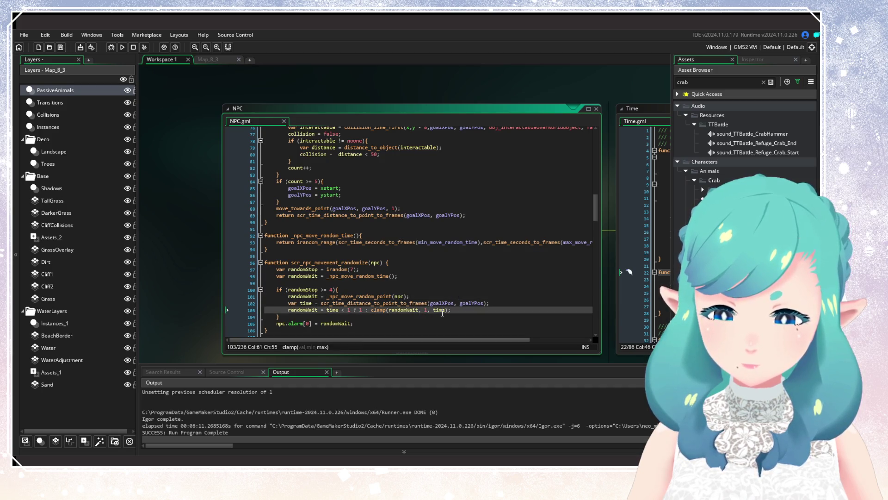
{"action": "mouse_move", "coordinate": [437, 309]}
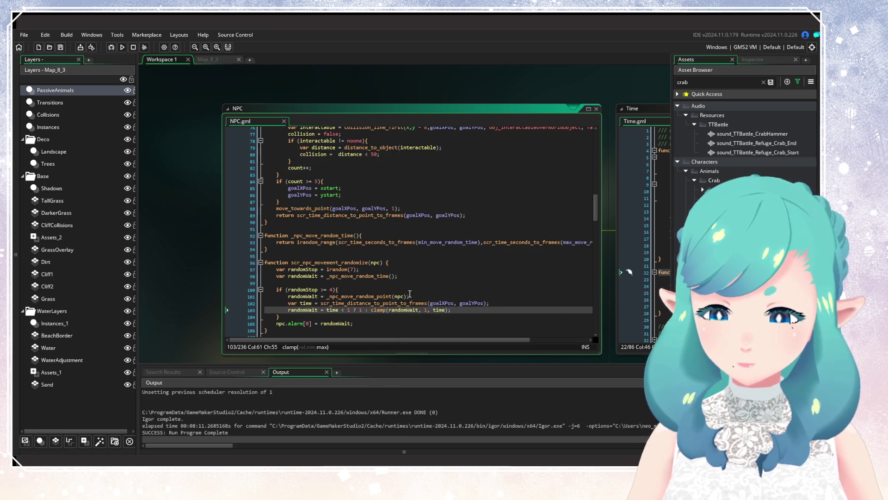
{"action": "scroll", "coordinate": [409, 296], "scroll_direction": "down", "scroll_amount": 1}
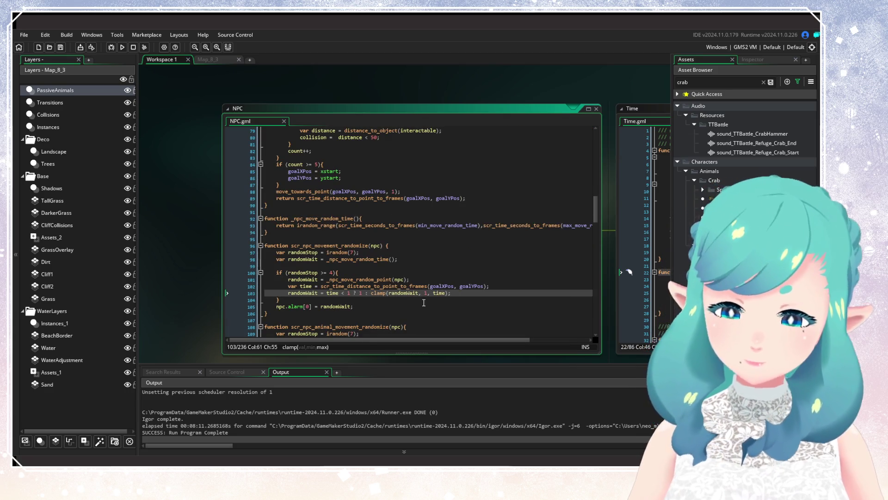
{"action": "left_click", "coordinate": [407, 292]}
{"action": "double_click", "coordinate": [407, 292]}
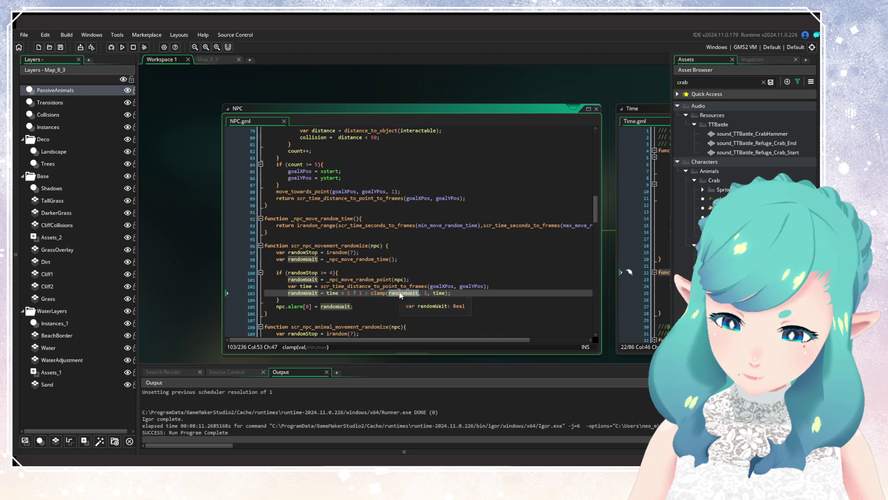
{"action": "mouse_move", "coordinate": [379, 294]}
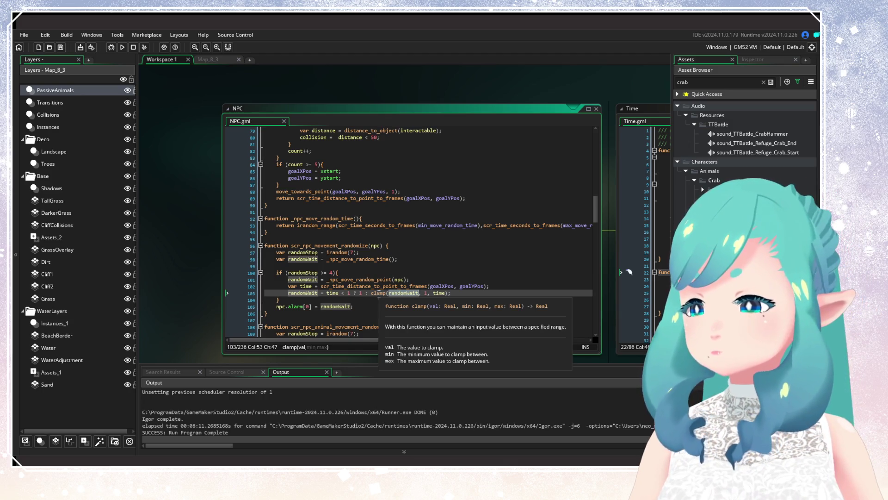
{"action": "left_click", "coordinate": [415, 191]}
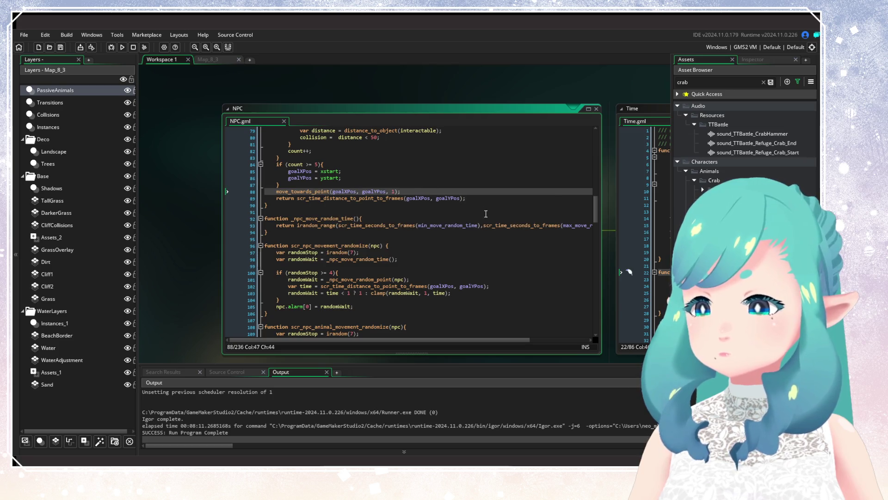
Move the random-point call into a new var time and make line 91 return time < 1 ? 1 : time
{"action": "key", "text": "Return"}
{"action": "key", "text": "Return"}
{"action": "type", "text": "var time ="}
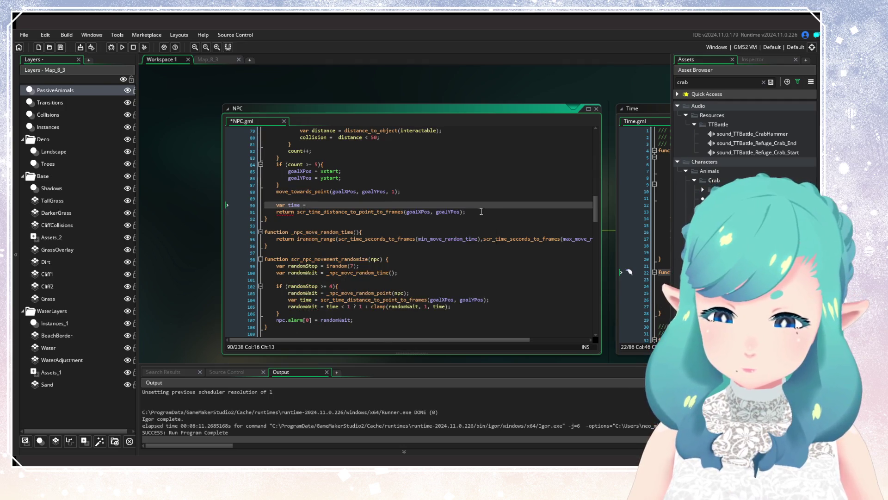
{"action": "left_click_drag", "start_coordinate": [485, 213], "coordinate": [297, 211]}
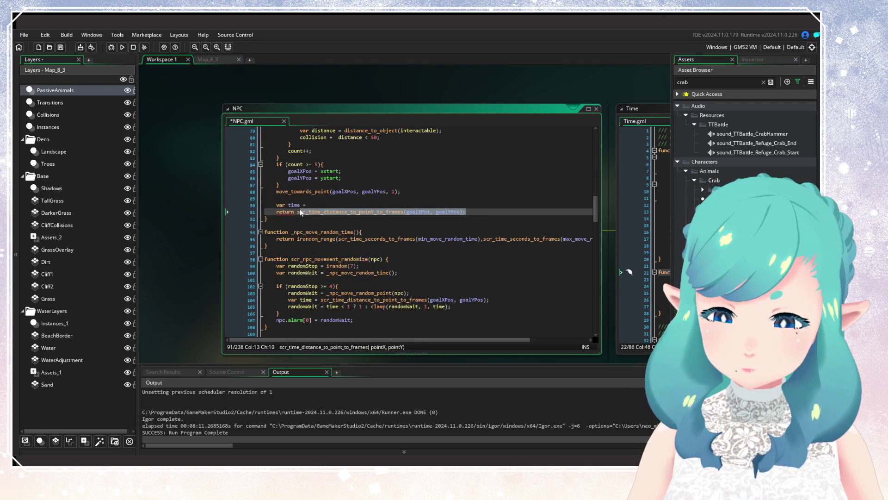
{"action": "key", "text": "ctrl+x"}
{"action": "left_click", "coordinate": [329, 205]}
{"action": "key", "text": "ctrl+v"}
{"action": "left_click", "coordinate": [372, 213]}
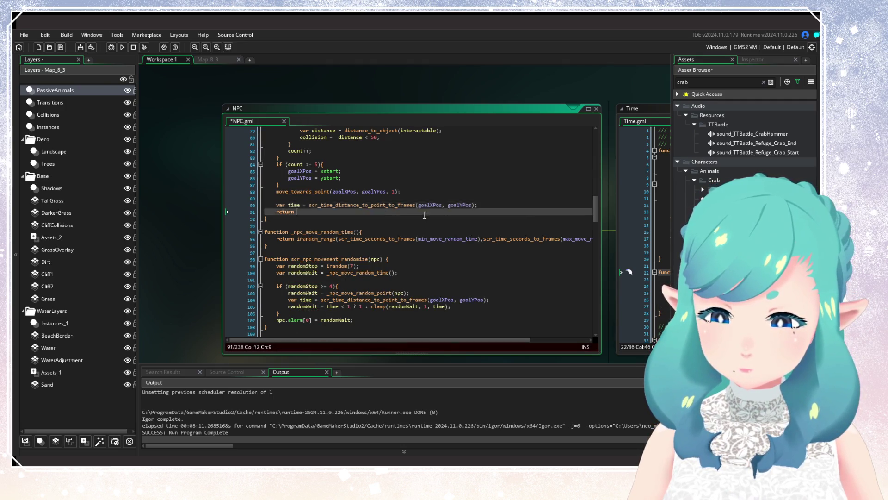
{"action": "type", "text": "time "}
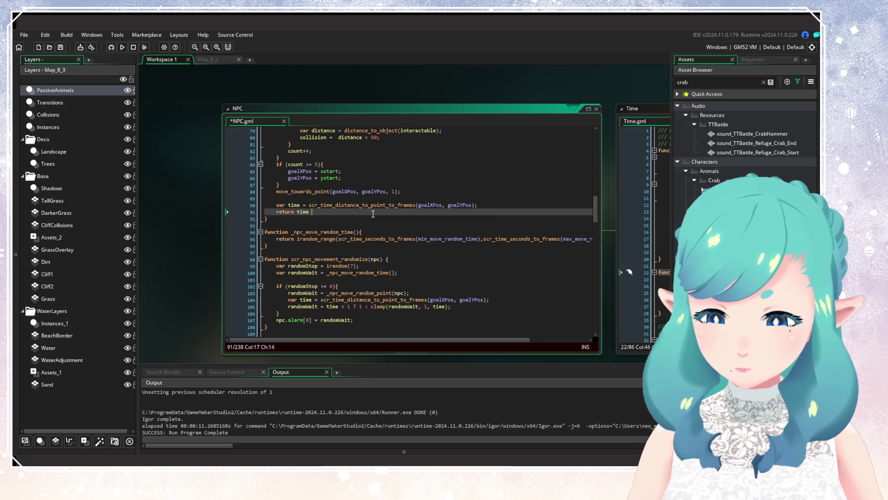
{"action": "type", "text": "< 1 ? "}
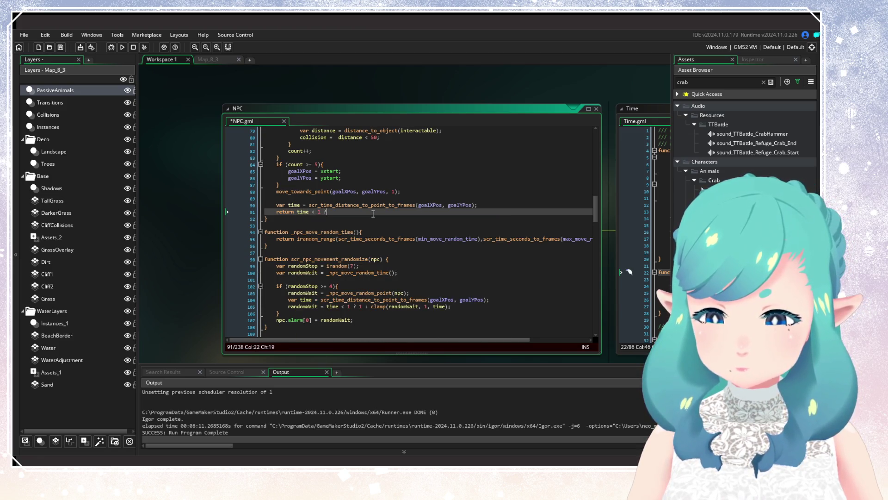
{"action": "type", "text": "1 : "}
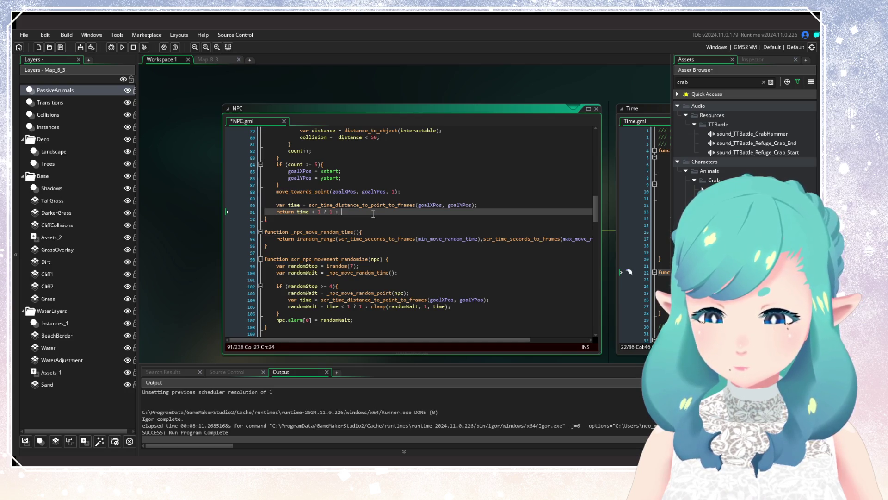
{"action": "type", "text": "time;"}
{"action": "key", "text": "ctrl+s"}
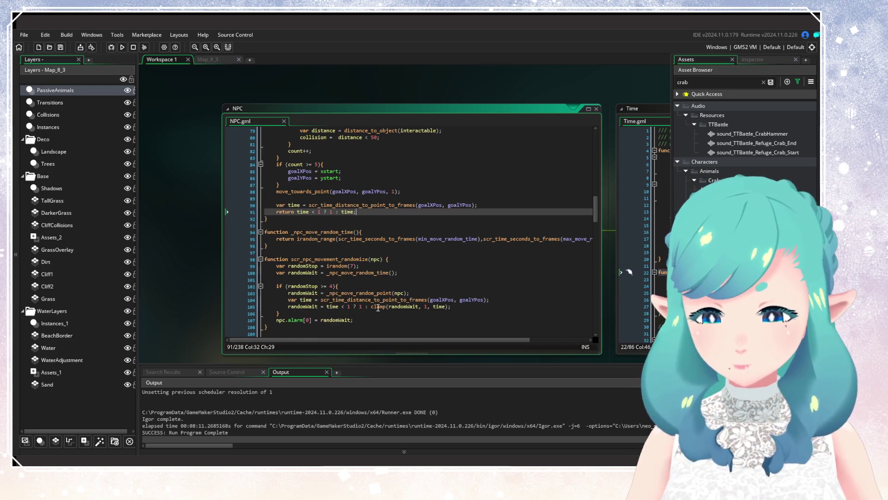
Remove the ternary from line 105 and delete the now-unneeded time calculation line
{"action": "left_click_drag", "start_coordinate": [371, 307], "coordinate": [327, 307]}
{"action": "key", "text": "BackSpace"}
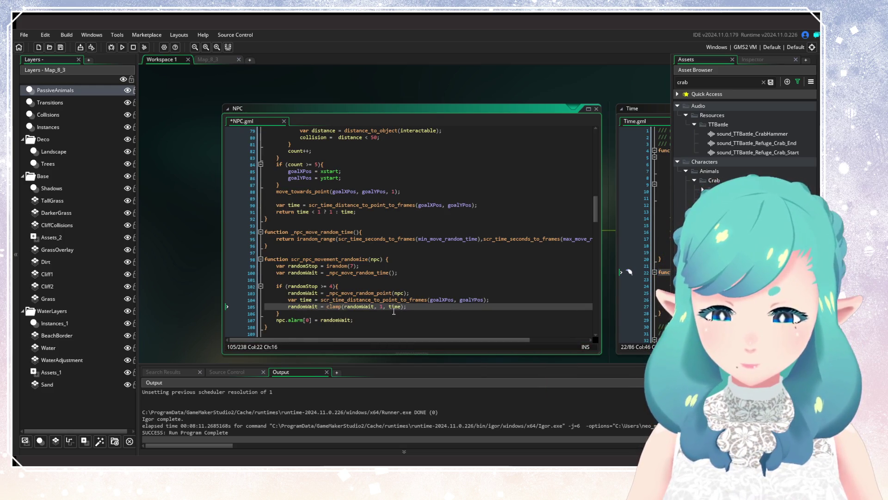
{"action": "key", "text": "ctrl+s"}
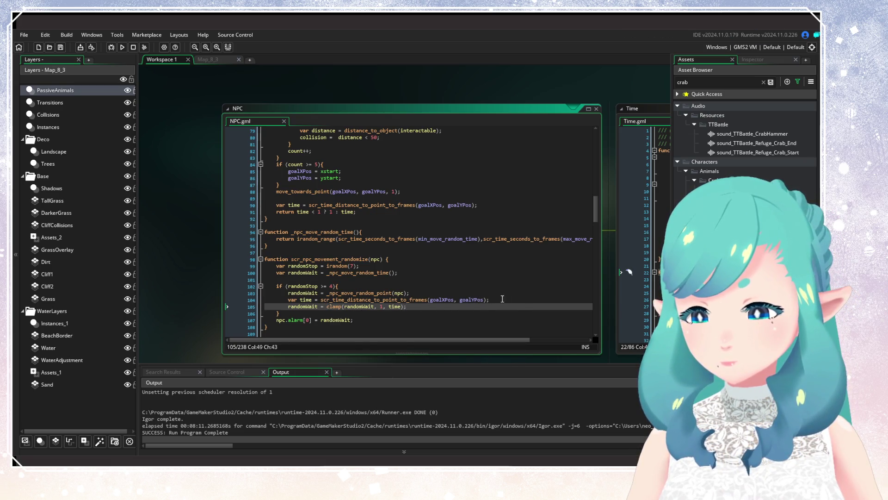
{"action": "left_click_drag", "start_coordinate": [503, 300], "coordinate": [256, 300]}
{"action": "key", "text": "BackSpace"}
{"action": "key", "text": "BackSpace"}
{"action": "left_click", "coordinate": [430, 303]}
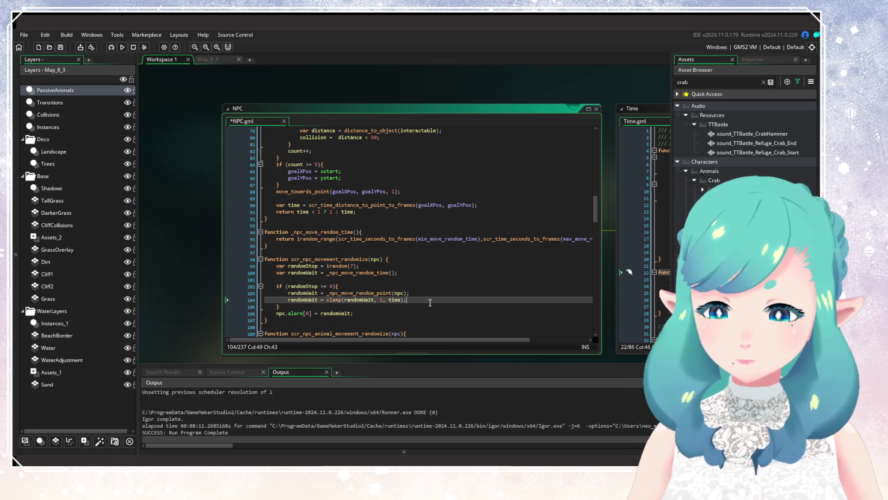
{"action": "key", "text": "ctrl+s"}
Wrap _npc_move_random_point(npc) in clamp(randomWait, 1, …), delete the leftover randomWait = time line, and save
{"action": "left_click", "coordinate": [365, 300]}
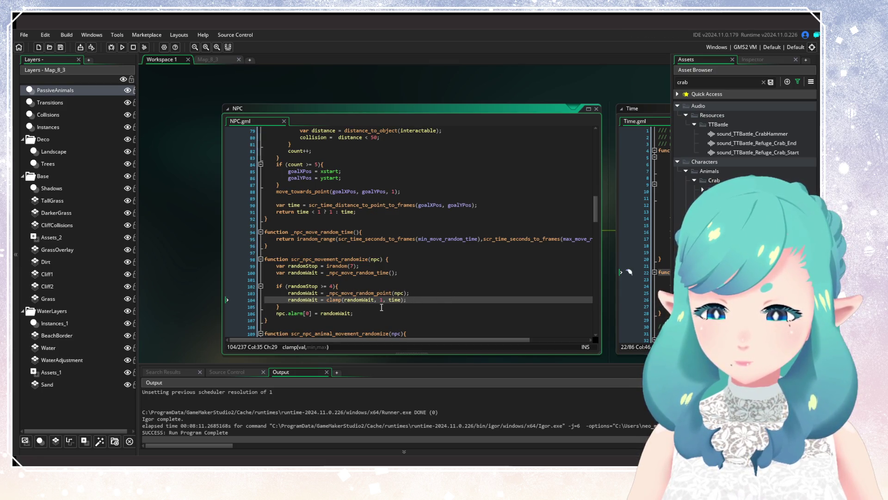
{"action": "left_click", "coordinate": [328, 300]}
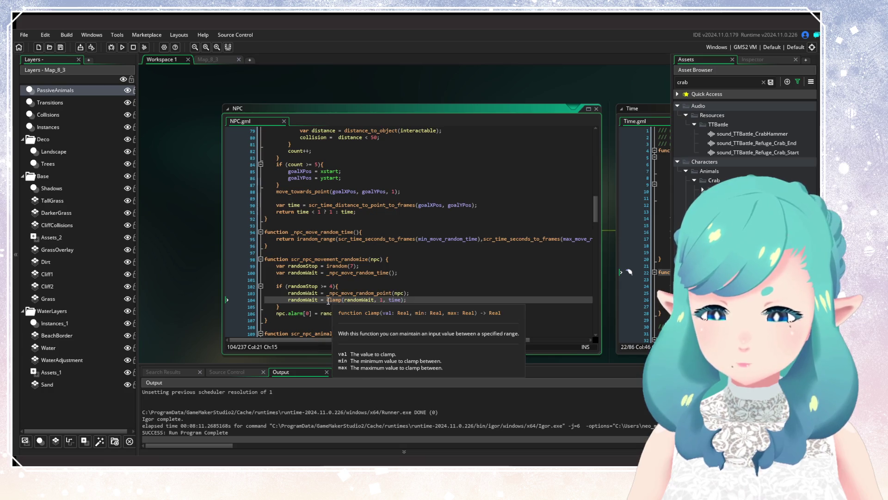
{"action": "key", "text": "ctrl+shift+Right"}
{"action": "key", "text": "ctrl+shift+Right"}
{"action": "key", "text": "ctrl+shift+Right"}
{"action": "key", "text": "Delete"}
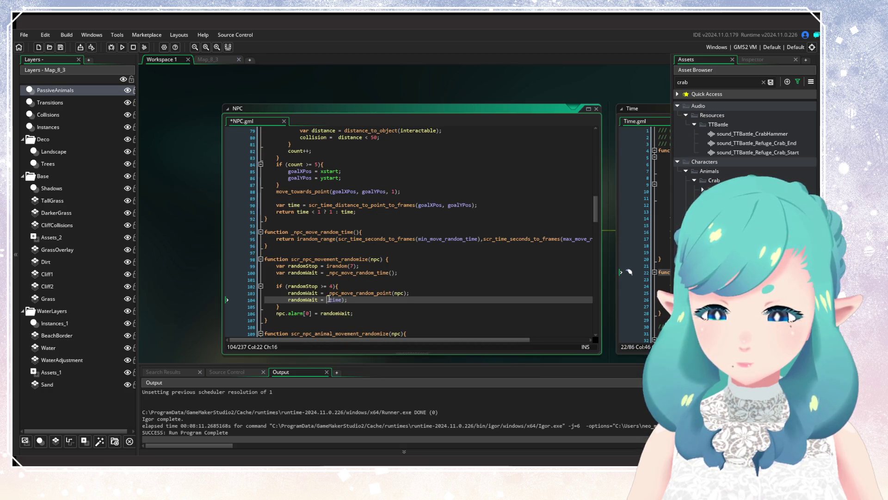
{"action": "key", "text": "Up"}
{"action": "key", "text": "ctrl+v"}
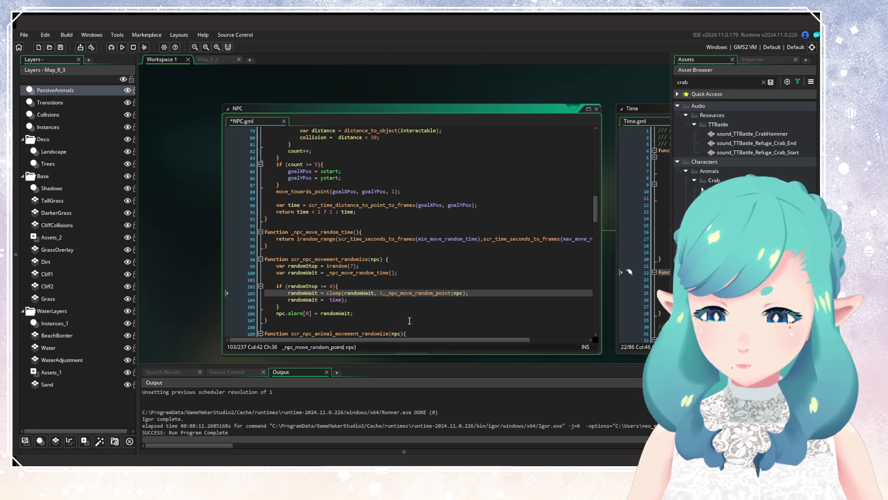
{"action": "key", "text": "End"}
{"action": "type", "text": ")"}
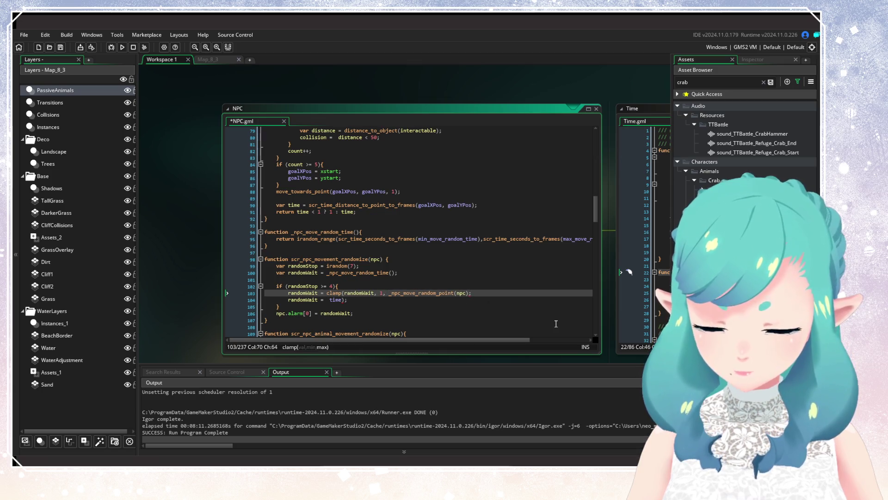
{"action": "type", "text": ")"}
{"action": "left_click", "coordinate": [241, 302]}
{"action": "key", "text": "shift+End"}
{"action": "key", "text": "Delete"}
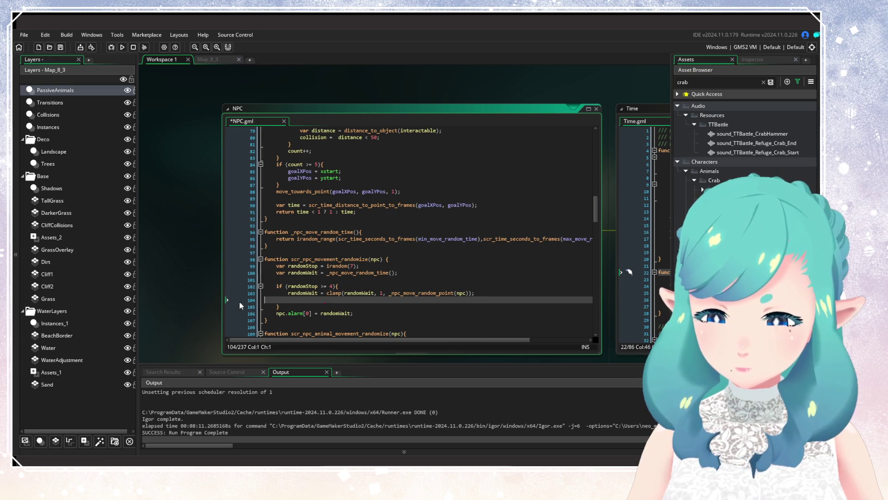
{"action": "key", "text": "Delete"}
{"action": "left_click", "coordinate": [408, 306]}
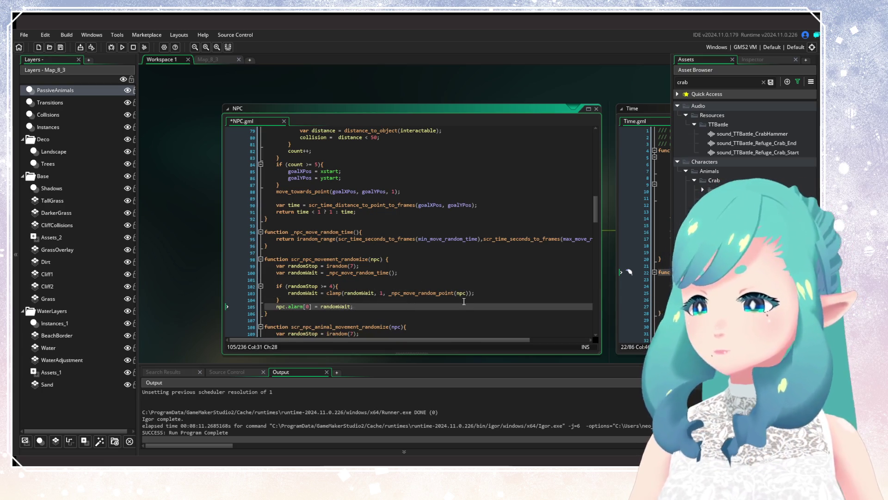
{"action": "key", "text": "Up"}
{"action": "key", "text": "ctrl+s"}
{"action": "scroll", "coordinate": [451, 239], "scroll_direction": "down", "scroll_amount": 2}
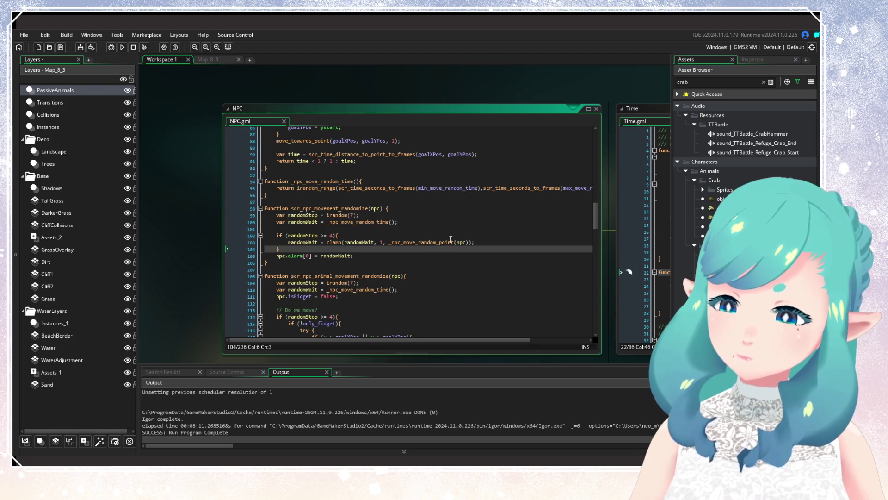
Replace the animal function's try/catch block with the pasted clamp line, fix its indentation, and save
{"action": "left_click_drag", "start_coordinate": [485, 242], "coordinate": [262, 242]}
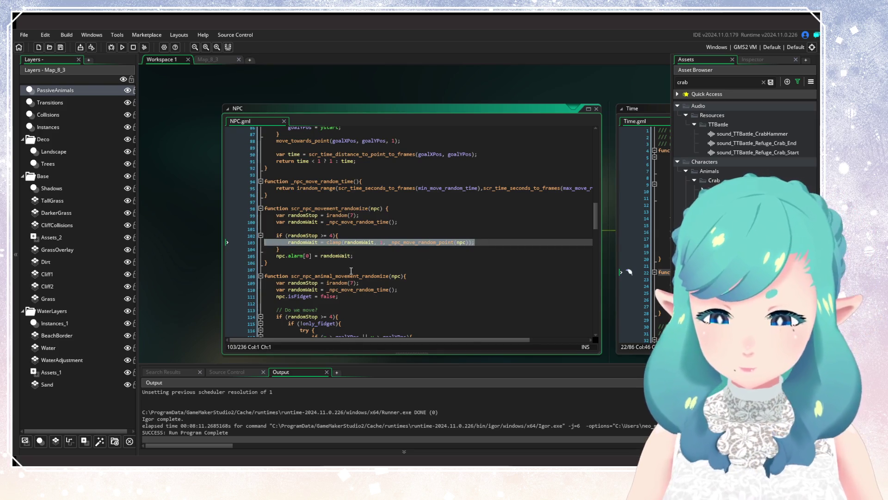
{"action": "scroll", "coordinate": [368, 269], "scroll_direction": "down", "scroll_amount": 4}
{"action": "left_click", "coordinate": [368, 269]}
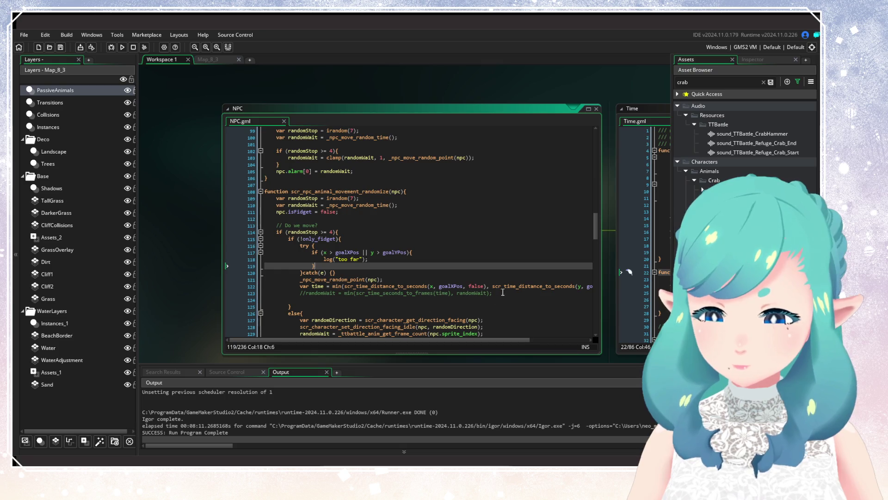
{"action": "mouse_move", "coordinate": [503, 292]}
{"action": "left_mouse_down"}
{"action": "mouse_move", "coordinate": [352, 284]}
{"action": "mouse_move", "coordinate": [323, 266]}
{"action": "mouse_move", "coordinate": [314, 243]}
{"action": "left_mouse_up"}
{"action": "key", "text": "ctrl+v"}
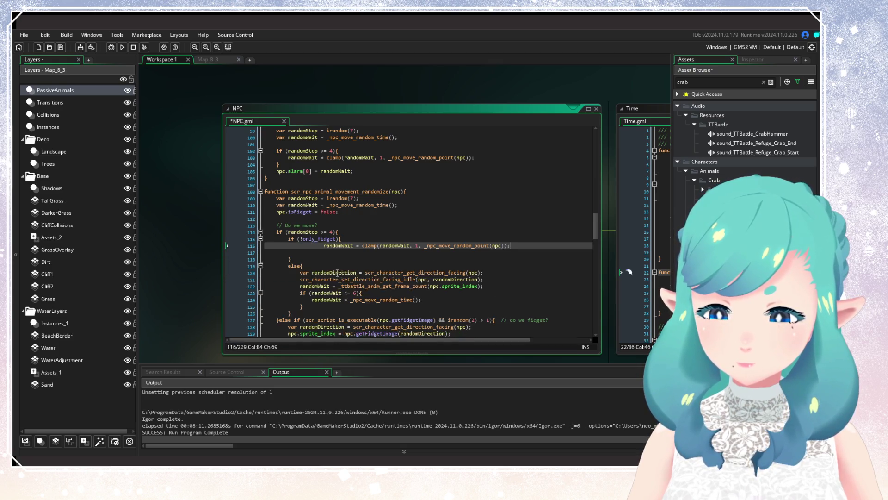
{"action": "key", "text": "BackSpace"}
{"action": "key", "text": "BackSpace"}
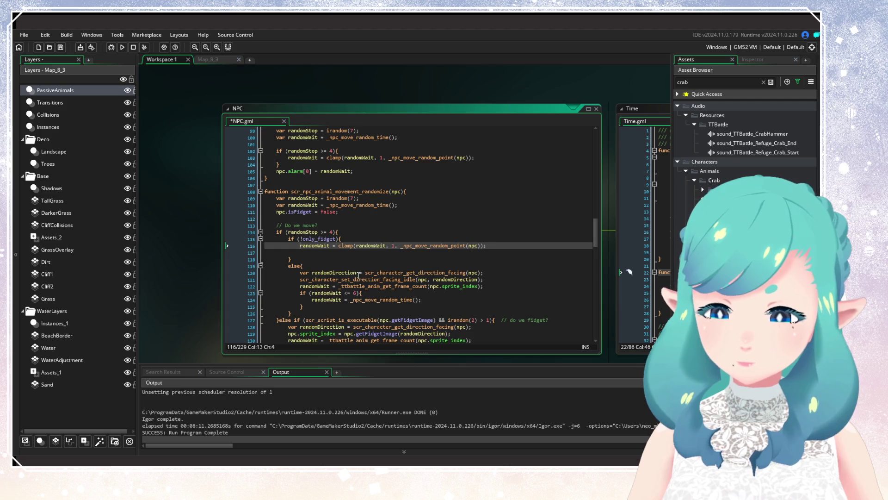
{"action": "left_click", "coordinate": [296, 254]}
{"action": "key", "text": "BackSpace"}
{"action": "left_click", "coordinate": [405, 246]}
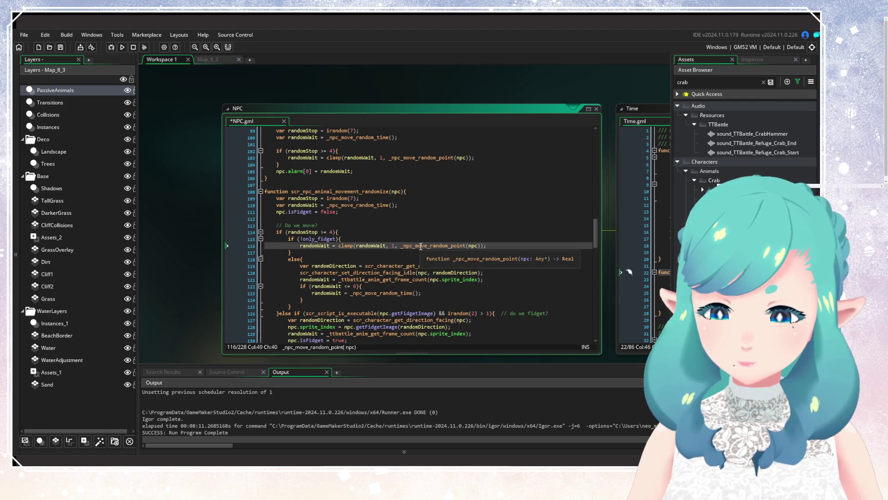
{"action": "key", "text": "Right"}
{"action": "key", "text": "Right"}
{"action": "key", "text": "Right"}
{"action": "key", "text": "ctrl+s"}
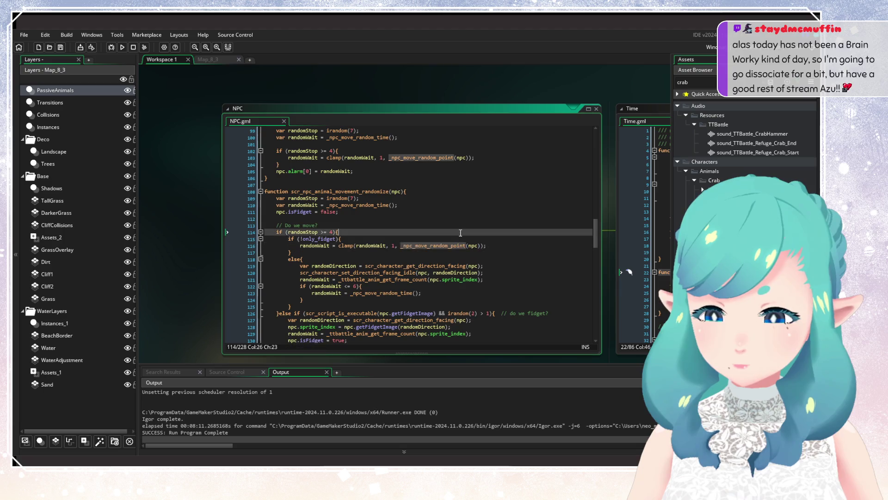
Search the file and then the whole project for _npc_move_random_point, finding 3 results
{"action": "key", "text": "ctrl+f"}
{"action": "key", "text": "Return"}
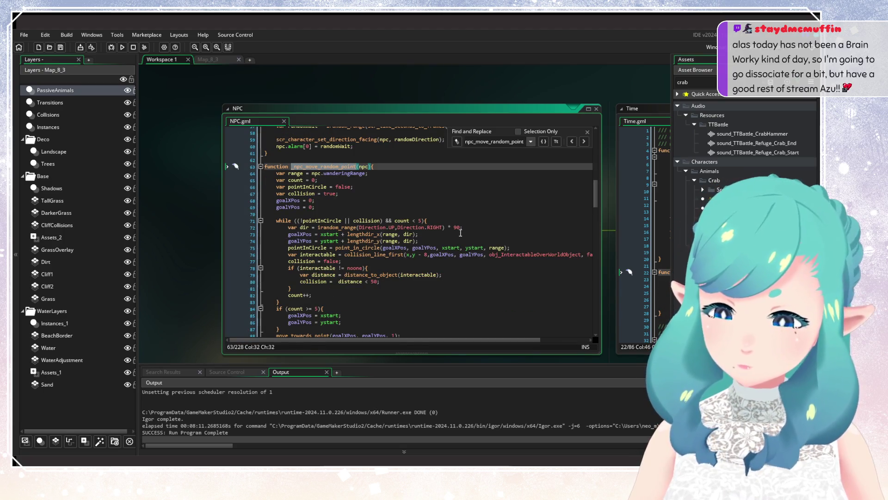
{"action": "key", "text": "Return"}
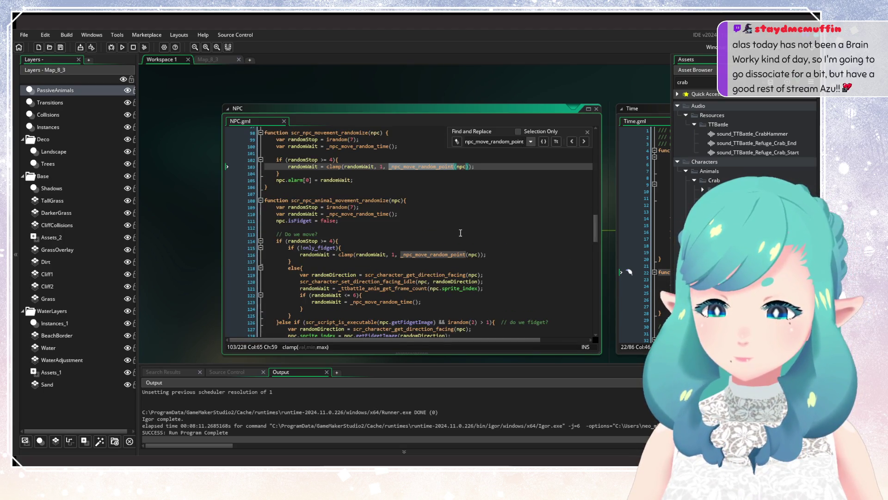
{"action": "key", "text": "shift+Return"}
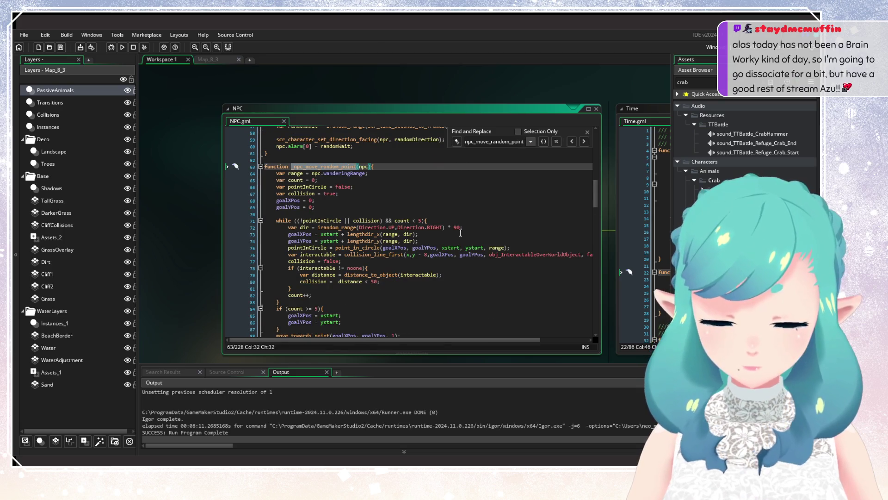
{"action": "key", "text": "ctrl+shift+f"}
{"action": "key", "text": "Return"}
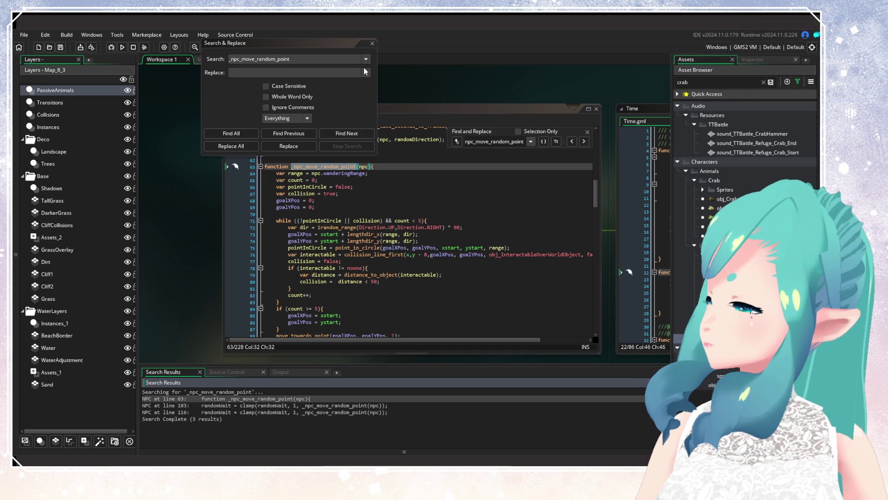
Close the project search and find bar, then start a Run build of the game
{"action": "left_click", "coordinate": [371, 43]}
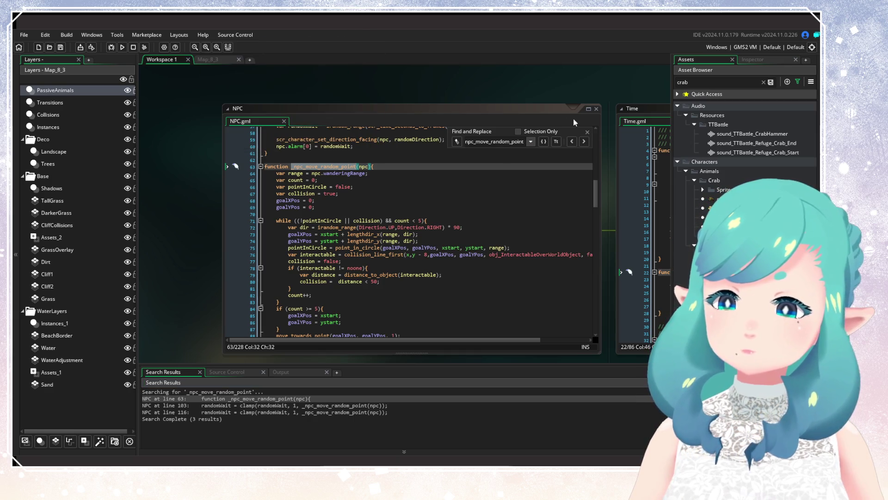
{"action": "left_click", "coordinate": [587, 132]}
{"action": "left_click", "coordinate": [323, 248]}
{"action": "left_click", "coordinate": [354, 187]}
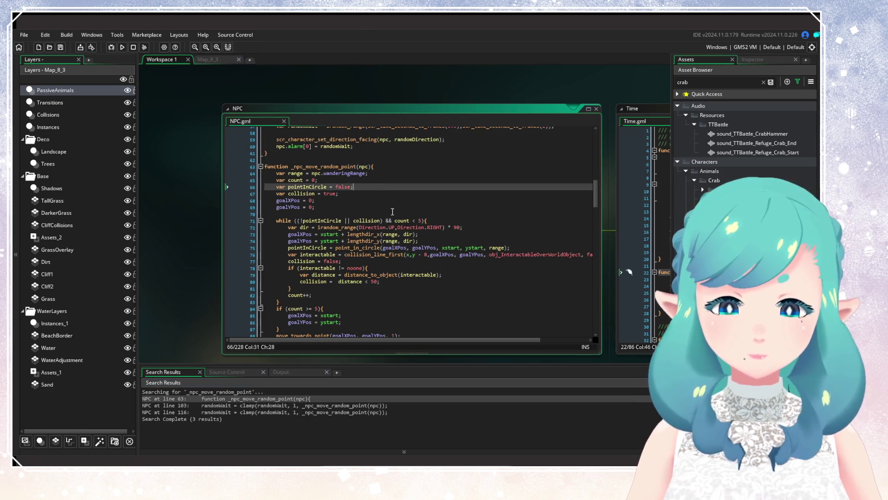
{"action": "scroll", "coordinate": [398, 246], "scroll_direction": "up", "scroll_amount": 4}
{"action": "scroll", "coordinate": [401, 237], "scroll_direction": "down", "scroll_amount": 3}
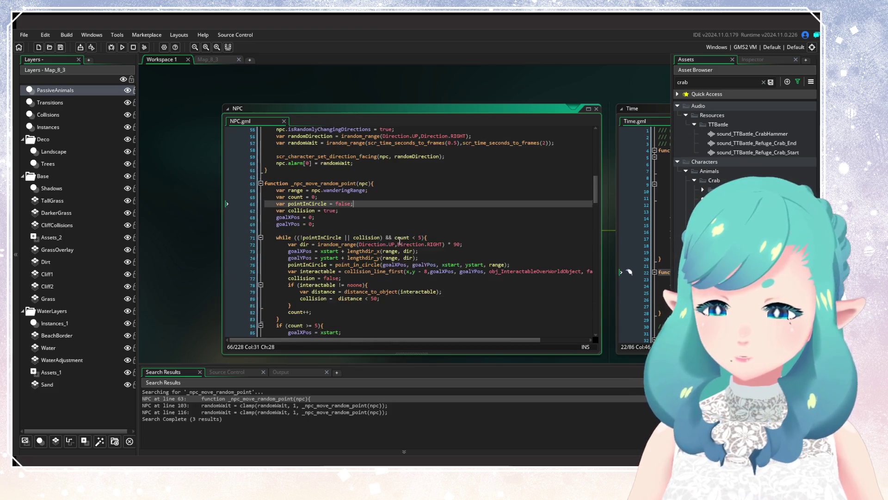
{"action": "scroll", "coordinate": [404, 262], "scroll_direction": "up", "scroll_amount": 4}
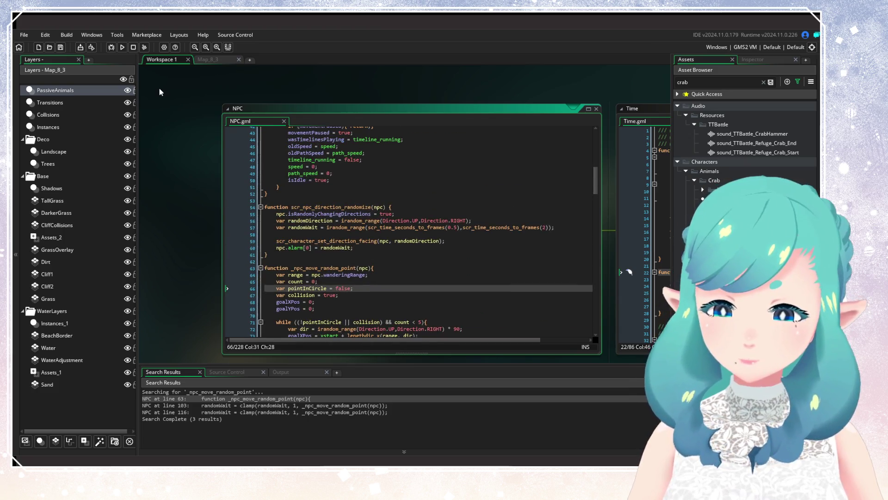
{"action": "left_click", "coordinate": [122, 47]}
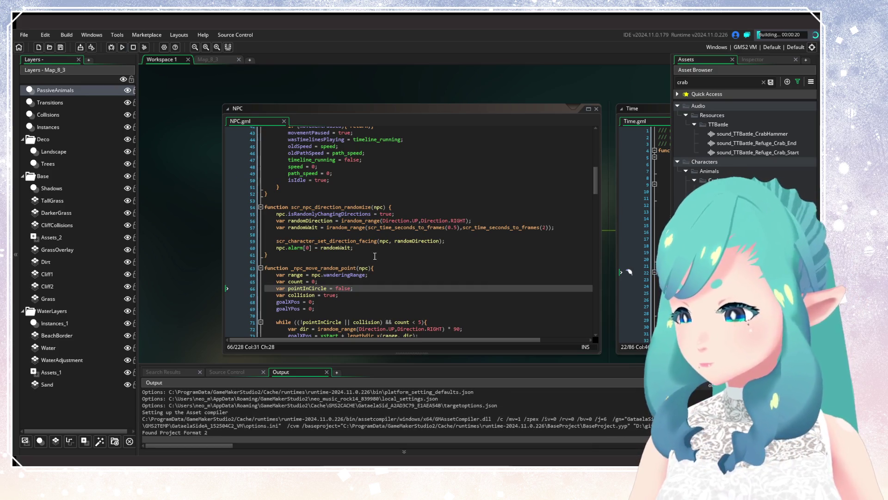
Review scr_npc_animal_movement_randomize in NPC.gml while the build compiles and launches
{"action": "scroll", "coordinate": [375, 256], "scroll_direction": "down", "scroll_amount": 15}
{"action": "scroll", "coordinate": [377, 235], "scroll_direction": "up", "scroll_amount": 15}
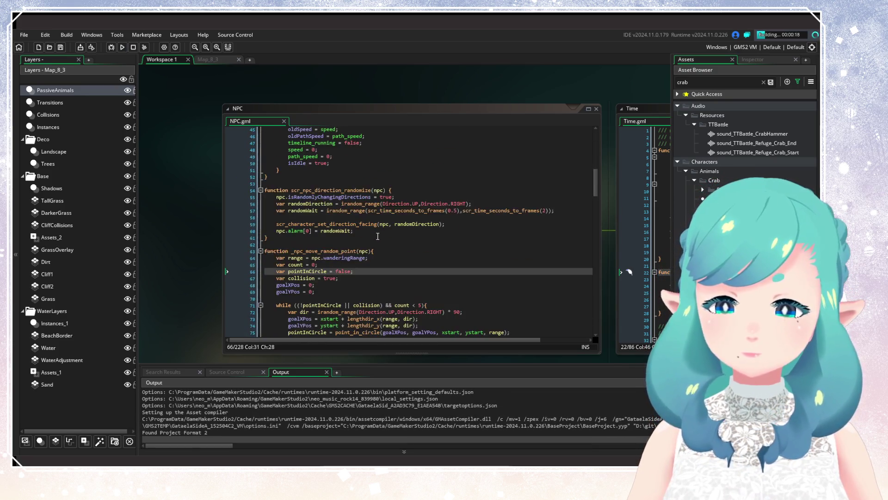
{"action": "scroll", "coordinate": [378, 236], "scroll_direction": "down", "scroll_amount": 8}
{"action": "scroll", "coordinate": [398, 281], "scroll_direction": "up", "scroll_amount": 4}
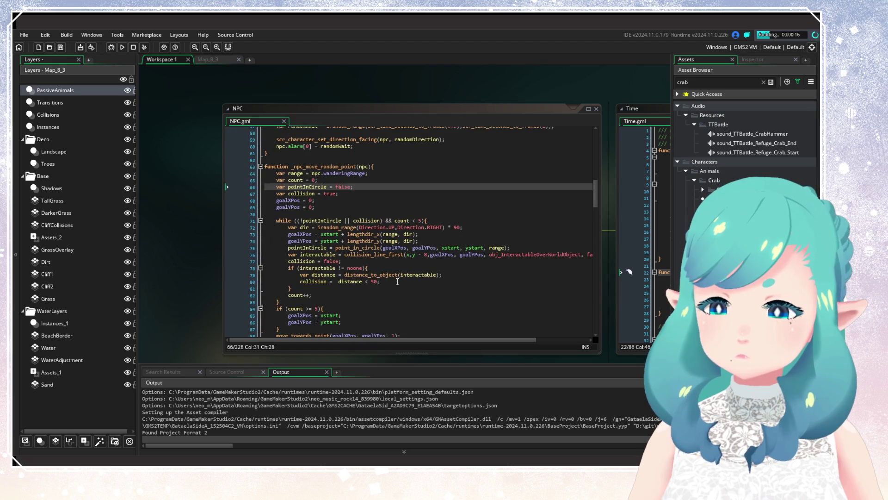
{"action": "scroll", "coordinate": [397, 281], "scroll_direction": "up", "scroll_amount": 15}
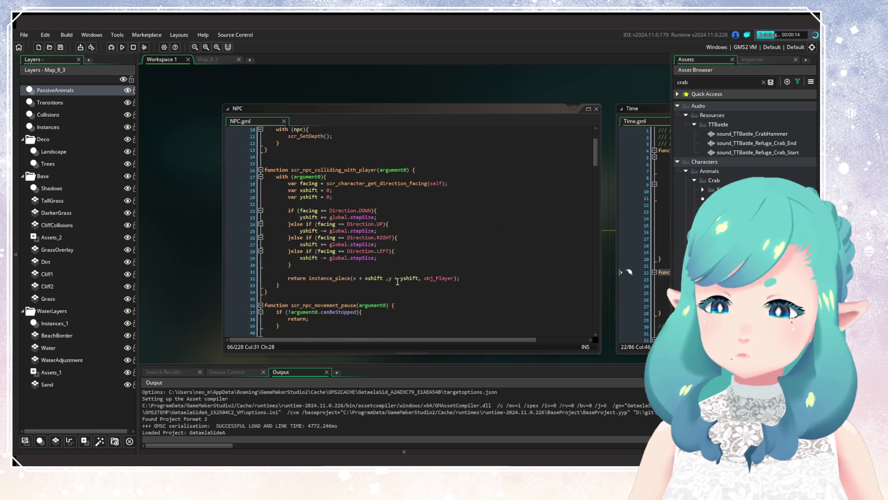
{"action": "scroll", "coordinate": [397, 282], "scroll_direction": "up", "scroll_amount": 3}
{"action": "scroll", "coordinate": [397, 279], "scroll_direction": "down", "scroll_amount": 12}
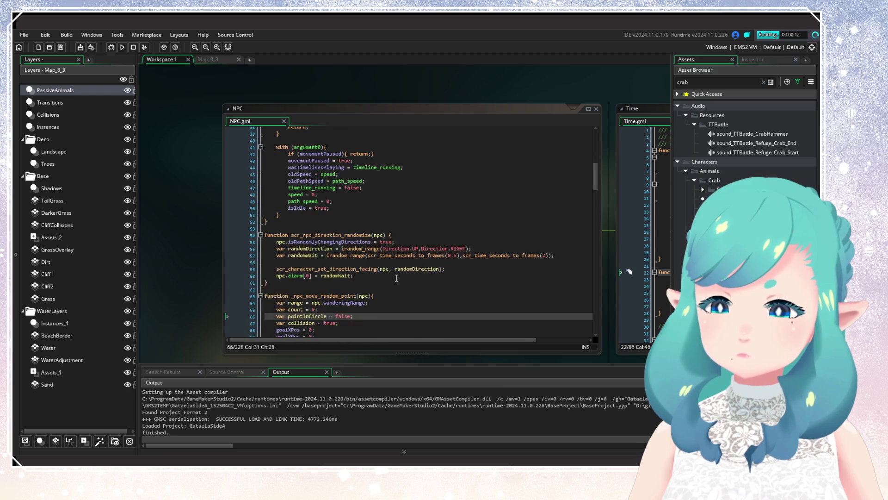
{"action": "scroll", "coordinate": [397, 278], "scroll_direction": "down", "scroll_amount": 18}
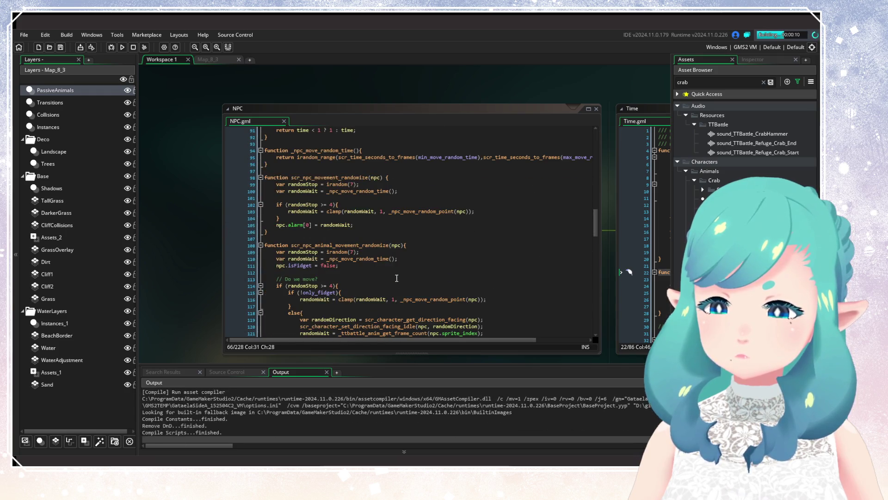
{"action": "scroll", "coordinate": [397, 278], "scroll_direction": "down", "scroll_amount": 7}
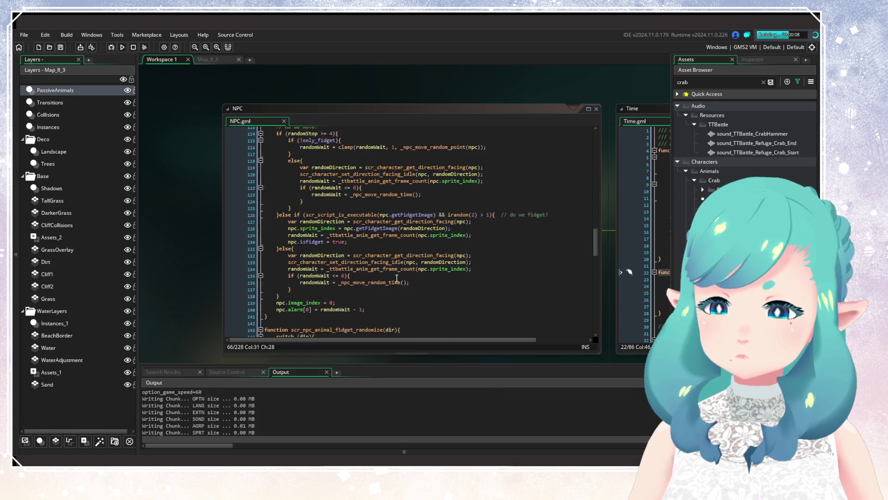
{"action": "scroll", "coordinate": [396, 278], "scroll_direction": "down", "scroll_amount": 1}
{"action": "scroll", "coordinate": [397, 278], "scroll_direction": "up", "scroll_amount": 2}
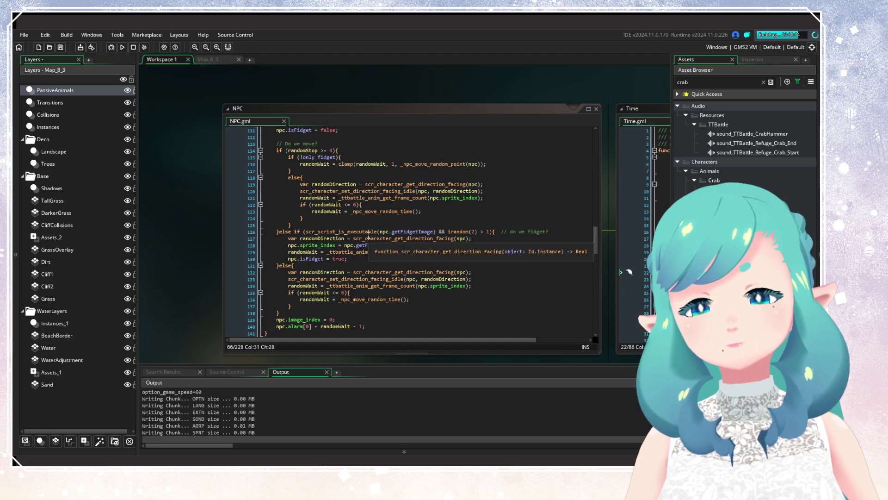
{"action": "left_click", "coordinate": [368, 267]}
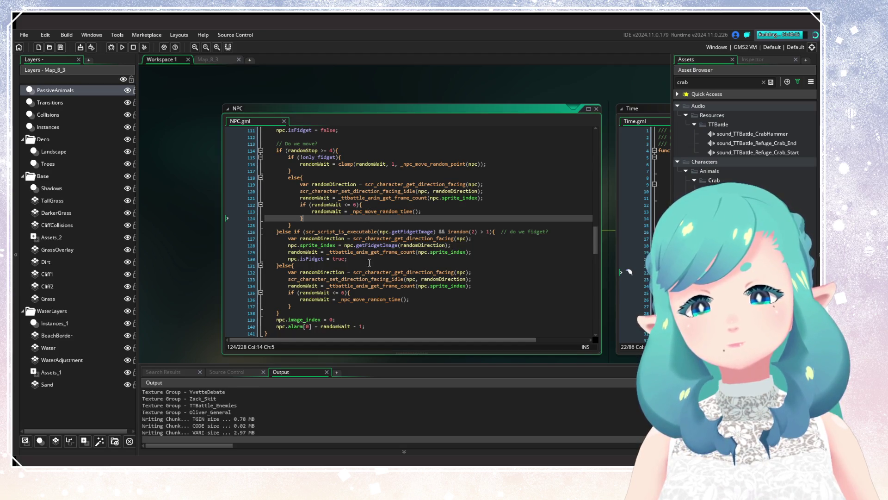
{"action": "scroll", "coordinate": [370, 268], "scroll_direction": "up", "scroll_amount": 3}
{"action": "scroll", "coordinate": [370, 268], "scroll_direction": "up", "scroll_amount": 4}
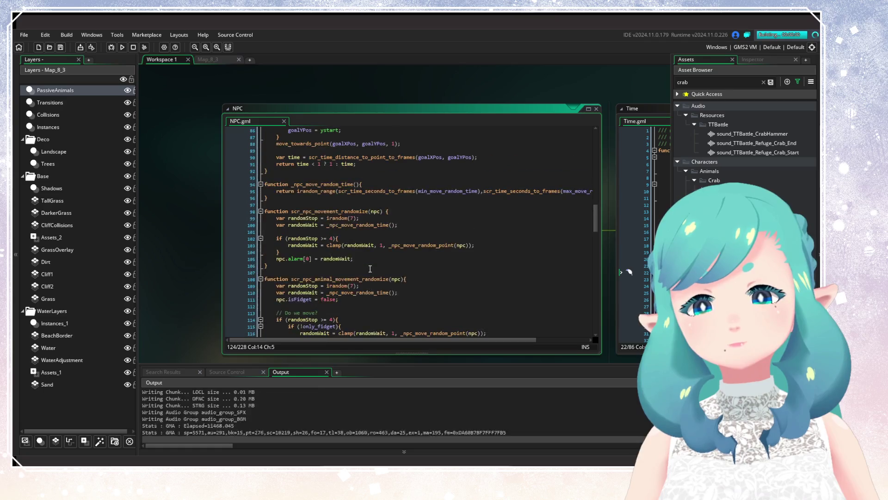
{"action": "scroll", "coordinate": [370, 268], "scroll_direction": "down", "scroll_amount": 1}
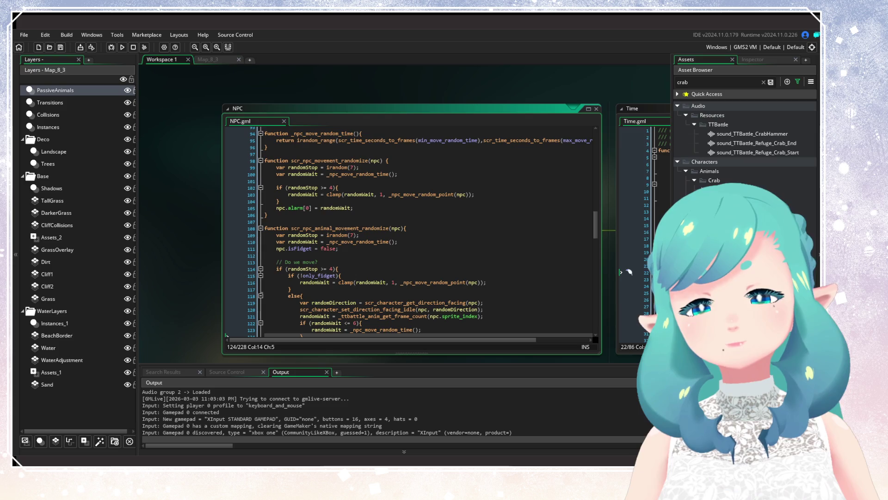
Continue the game from the first save slot
{"action": "key", "text": "Down"}
{"action": "key", "text": "Return"}
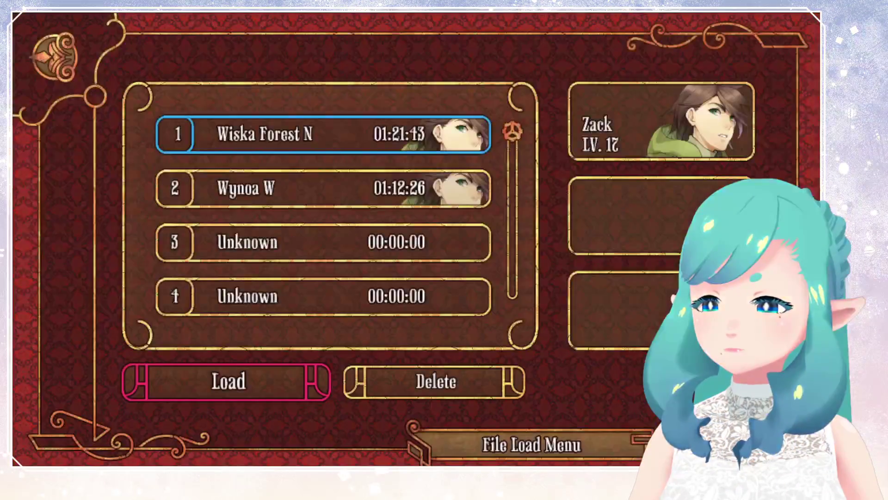
{"action": "key", "text": "Return"}
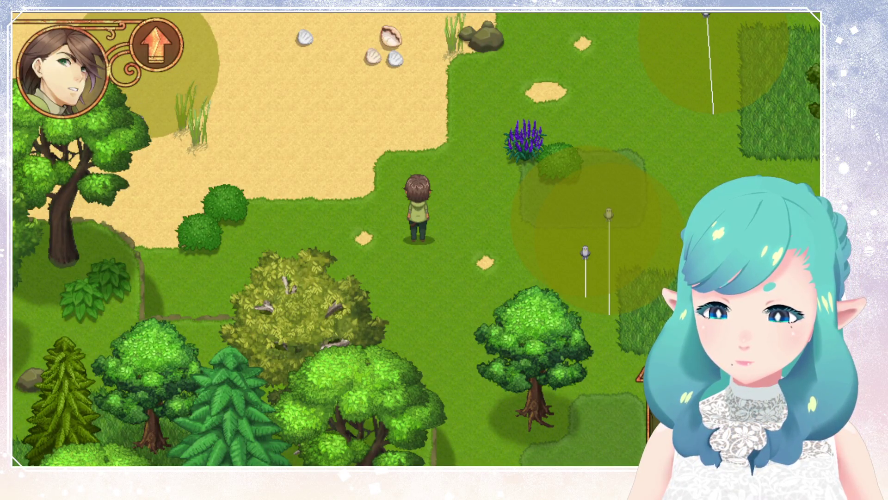
Walk the character north, east and south past the wandering birds, then quit the game
{"action": "key", "text": "Up"}
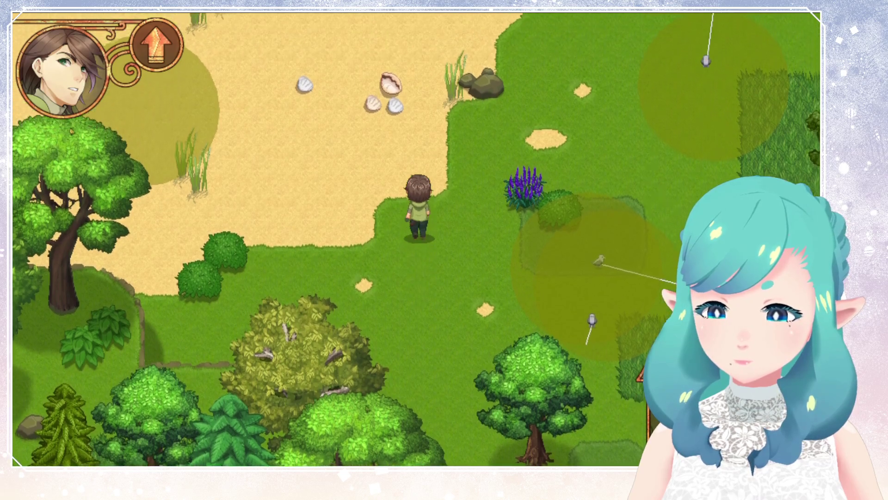
{"action": "key", "text": "Right"}
{"action": "key", "text": "Right"}
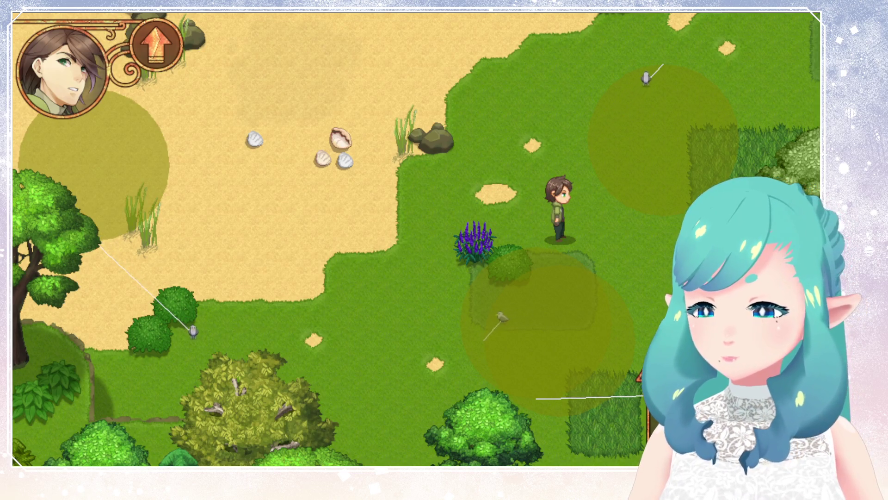
{"action": "key", "text": "Right"}
{"action": "key", "text": "Down"}
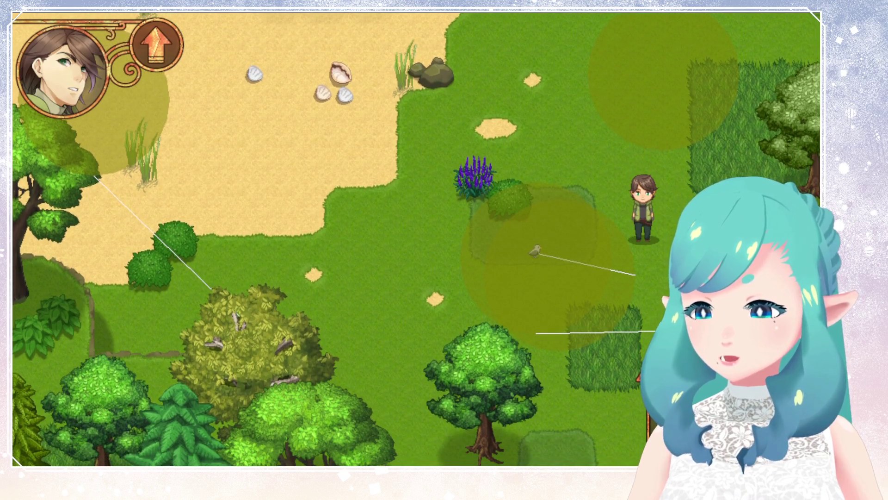
{"action": "key", "text": "Escape"}
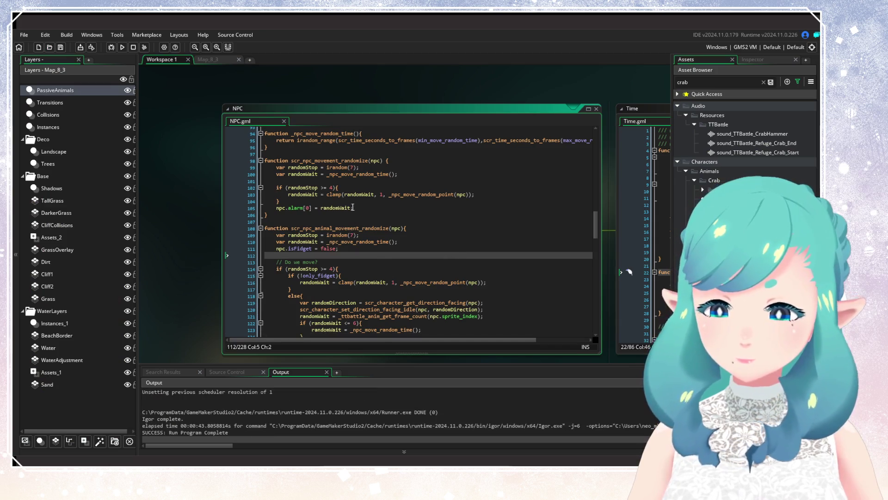
Replace the time < 1 ? 1 : time ternary on line 91 with max(2, time)
{"action": "left_click", "coordinate": [384, 195]}
{"action": "scroll", "coordinate": [446, 210], "scroll_direction": "up", "scroll_amount": 5}
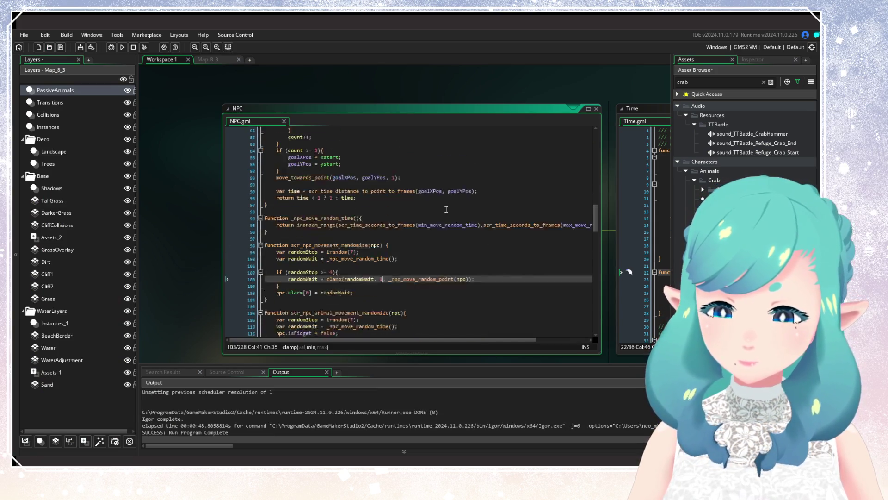
{"action": "left_click", "coordinate": [331, 215]}
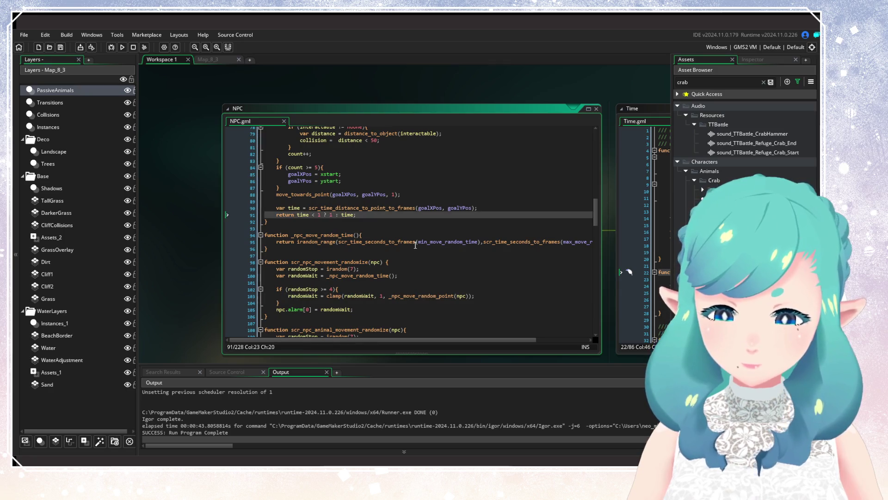
{"action": "key", "text": "Left"}
{"action": "key", "text": "Left"}
{"action": "key", "text": "Left"}
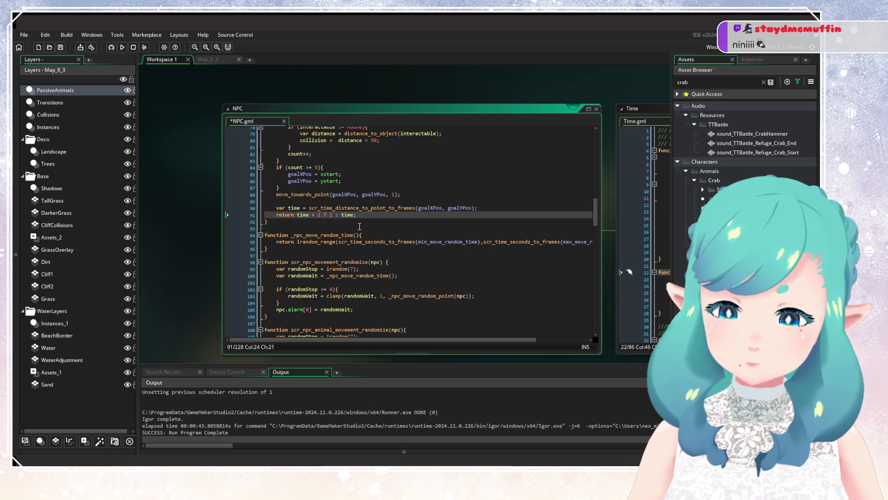
{"action": "key", "text": "ctrl+s"}
{"action": "left_click", "coordinate": [297, 214]}
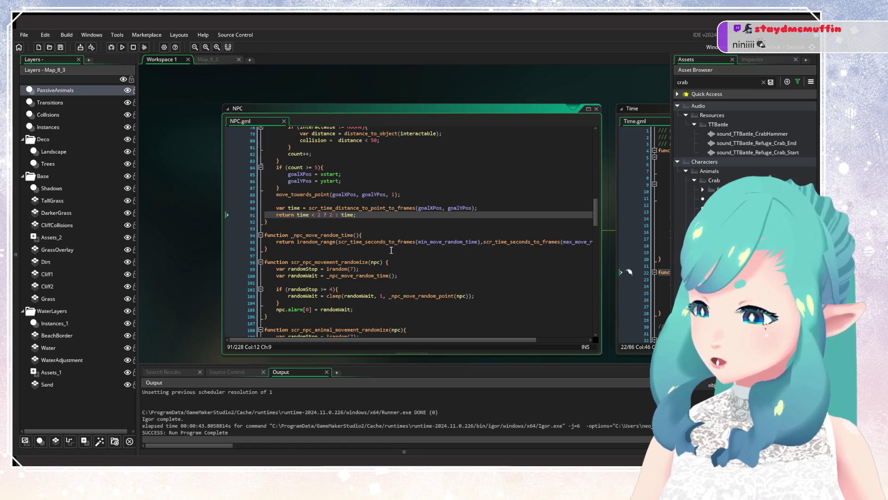
{"action": "type", "text": "max"}
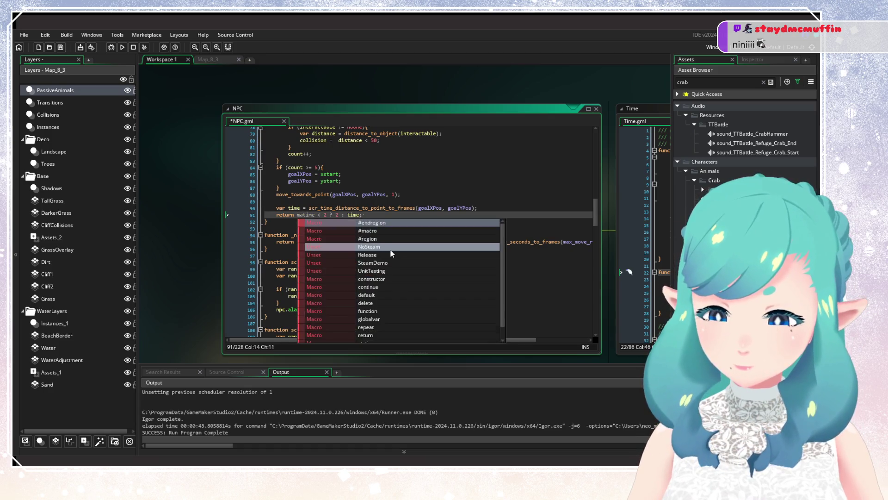
{"action": "key", "text": "BackSpace"}
{"action": "type", "text": "()"}
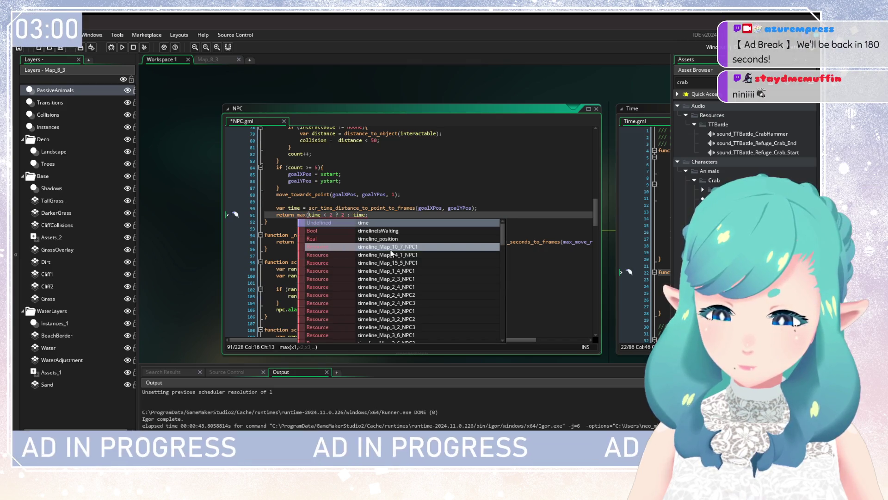
{"action": "type", "text": "2, time)"}
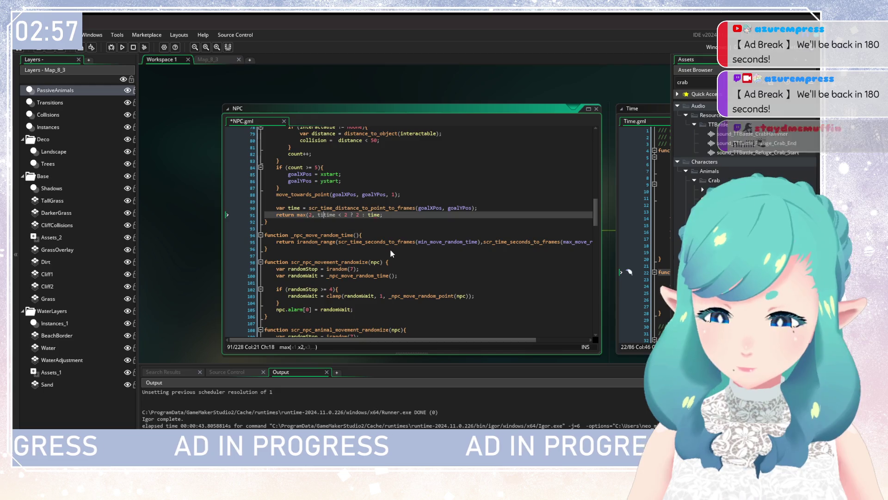
{"action": "key", "text": "Delete"}
{"action": "key", "text": "Delete"}
{"action": "key", "text": "Delete"}
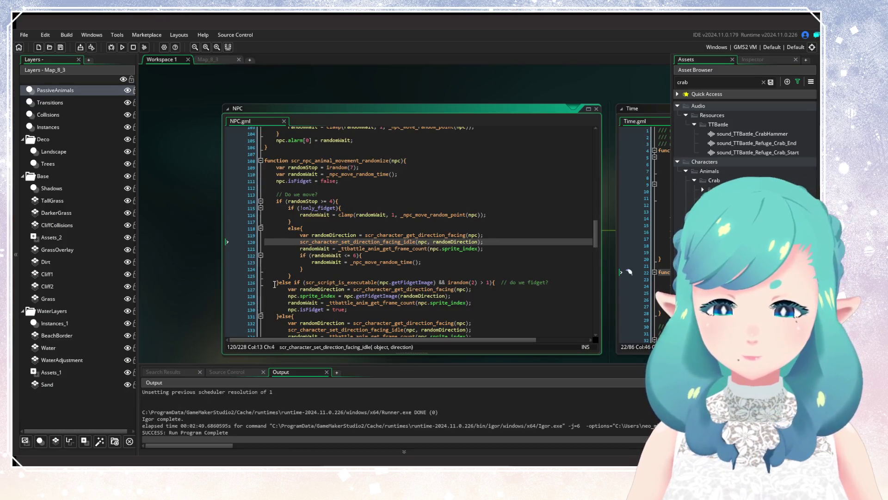
Change line 140 to npc.alarm[0] = randomWait; by deleting the ' - 1'
{"action": "scroll", "coordinate": [339, 243], "scroll_direction": "up", "scroll_amount": 4}
{"action": "scroll", "coordinate": [342, 234], "scroll_direction": "up", "scroll_amount": 2}
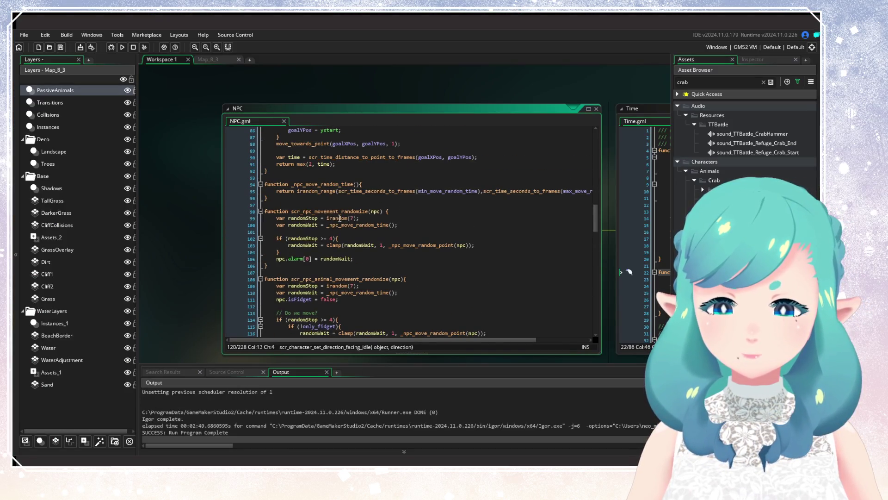
{"action": "left_click", "coordinate": [312, 164]}
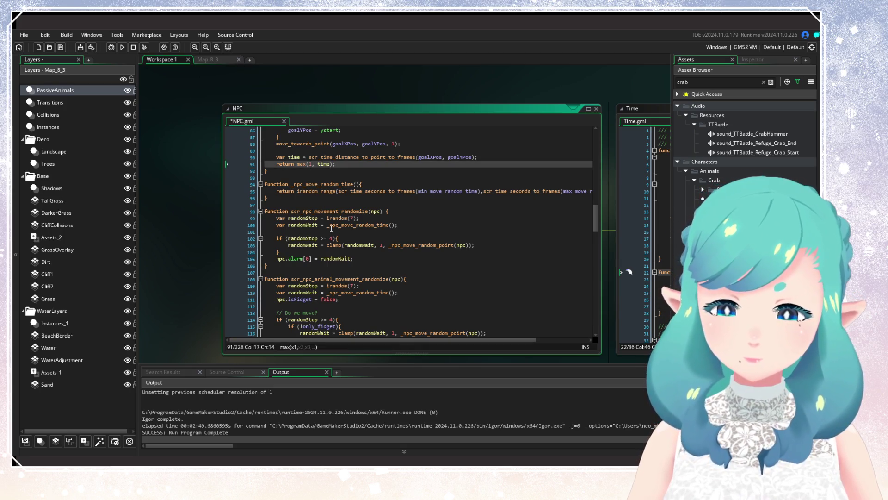
{"action": "left_click", "coordinate": [346, 253]}
{"action": "scroll", "coordinate": [340, 271], "scroll_direction": "down", "scroll_amount": 10}
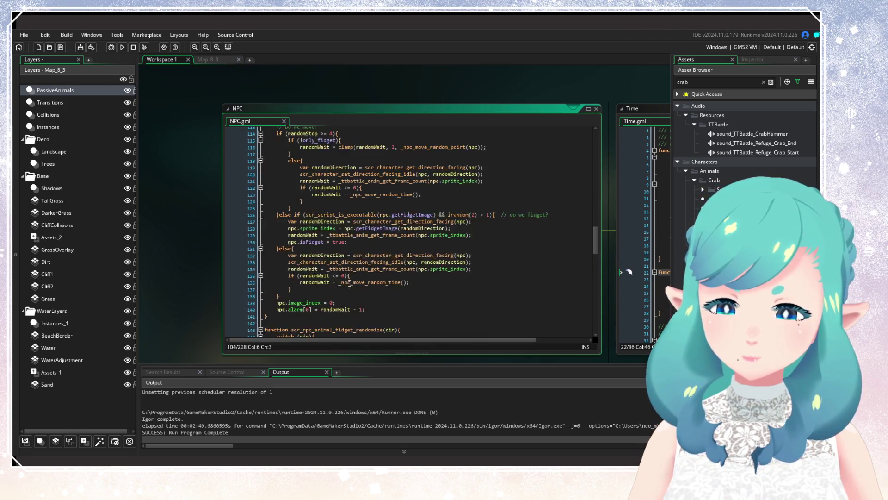
{"action": "left_click", "coordinate": [361, 277]}
{"action": "key", "text": "BackSpace"}
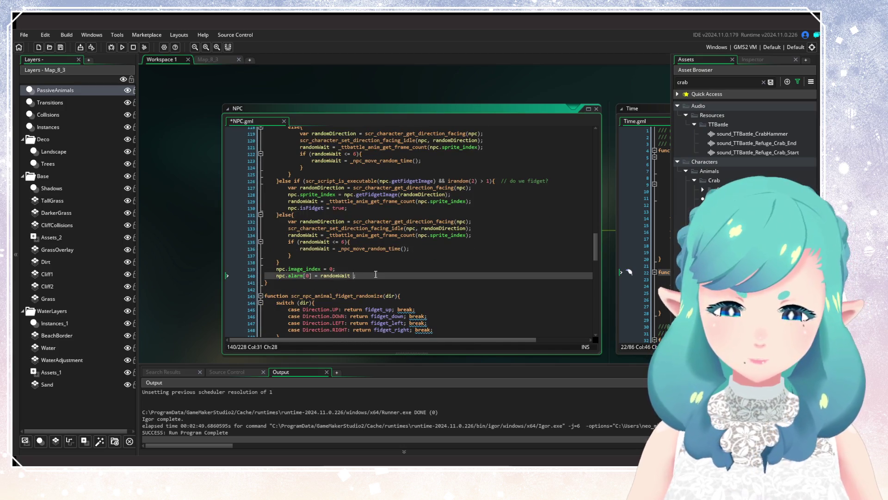
{"action": "key", "text": "BackSpace"}
{"action": "left_click", "coordinate": [377, 271]}
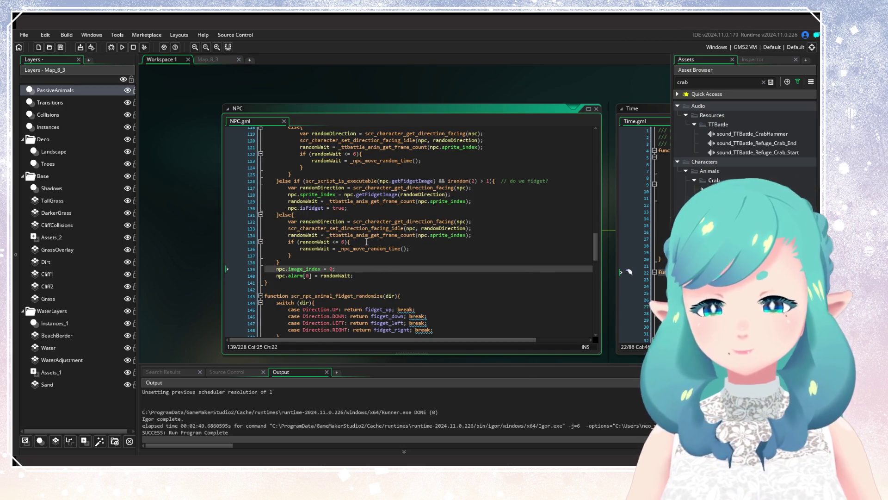
Rebuild and relaunch the game to its title menu
{"action": "left_click", "coordinate": [367, 241]}
{"action": "scroll", "coordinate": [351, 244], "scroll_direction": "up", "scroll_amount": 10}
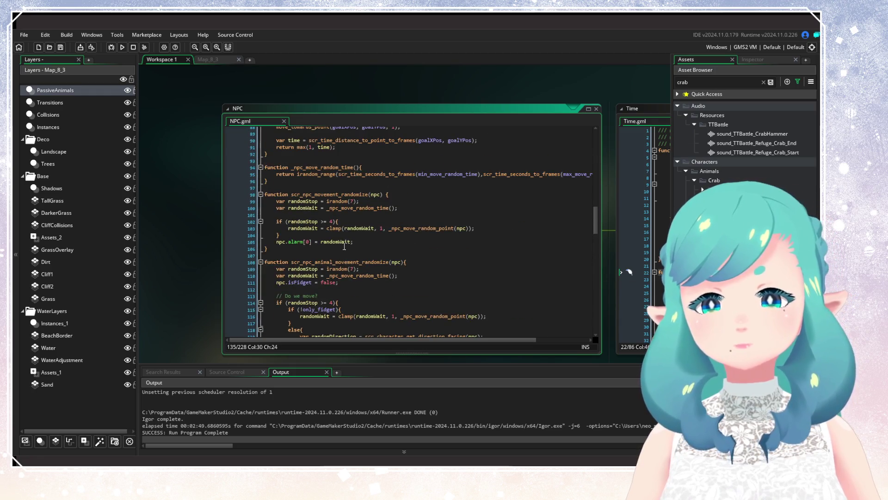
{"action": "scroll", "coordinate": [345, 246], "scroll_direction": "down", "scroll_amount": 10}
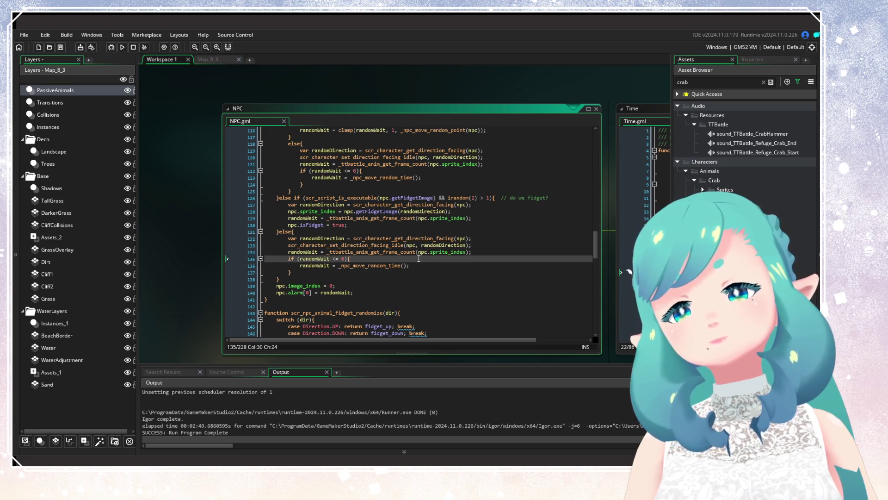
{"action": "left_click", "coordinate": [123, 48]}
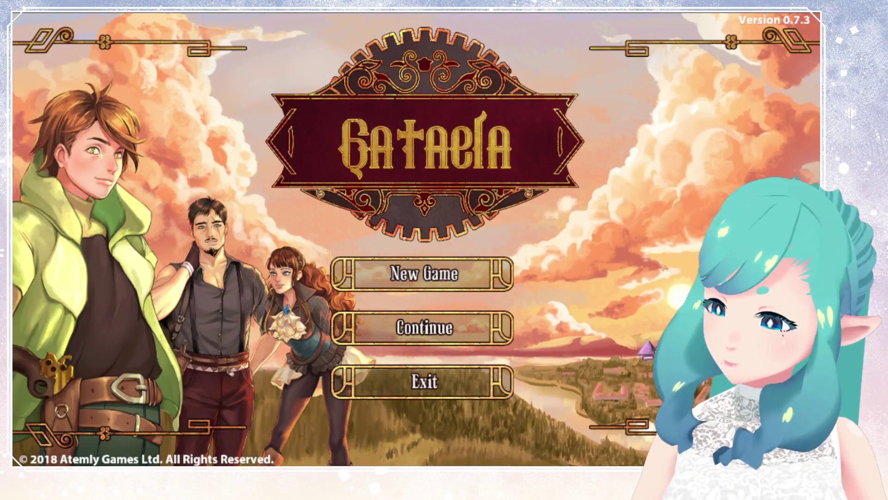
Continue the game from the first save slot
{"action": "key", "text": "Down"}
{"action": "key", "text": "Return"}
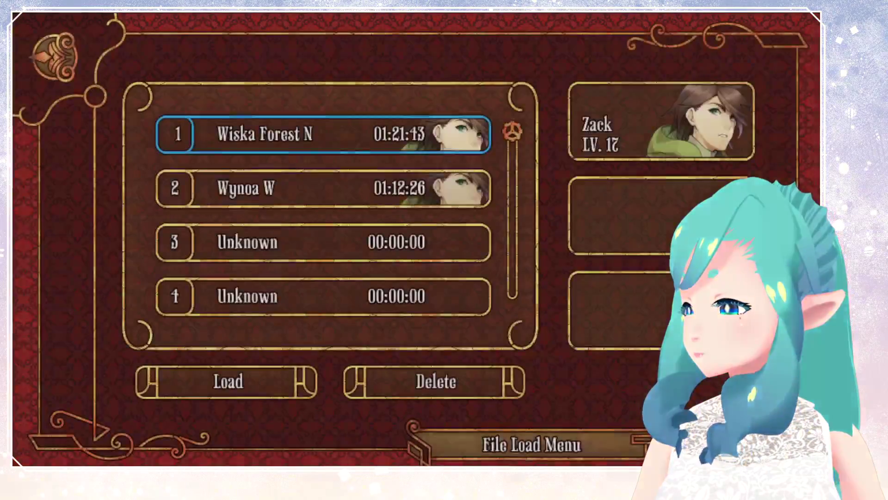
{"action": "key", "text": "Return"}
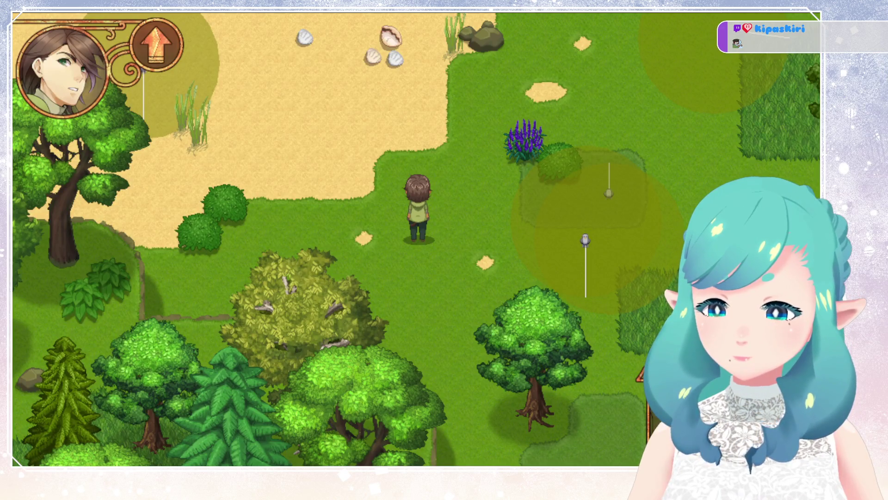
Walk the character up, right and left across the sand and grass, watching the animals' wander circles
{"action": "key", "text": "Up"}
{"action": "key", "text": "Right"}
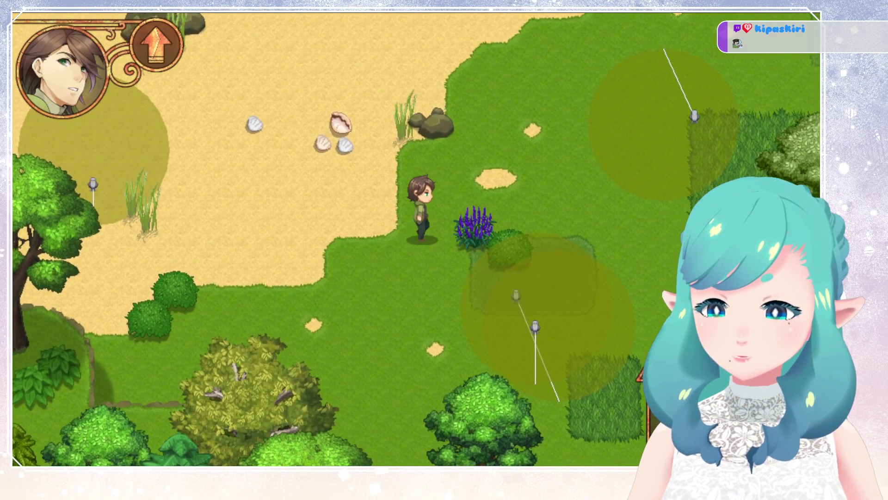
{"action": "key", "text": "Up"}
{"action": "key", "text": "Right"}
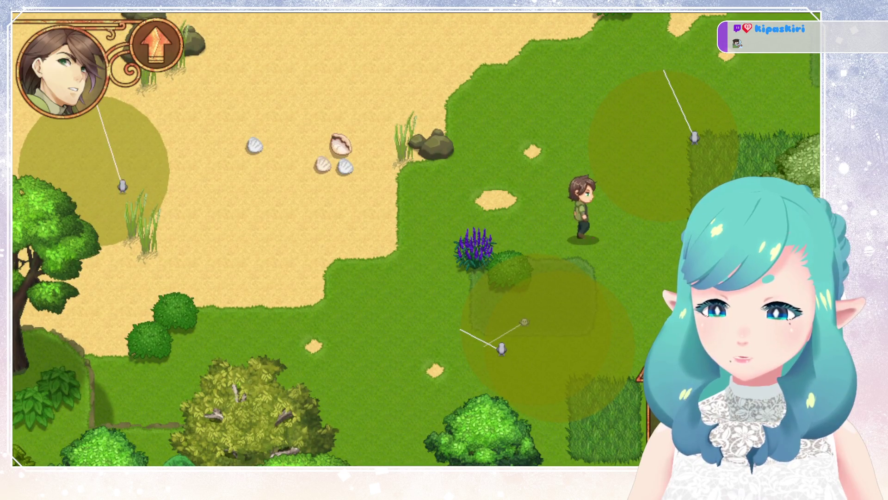
{"action": "key", "text": "Left"}
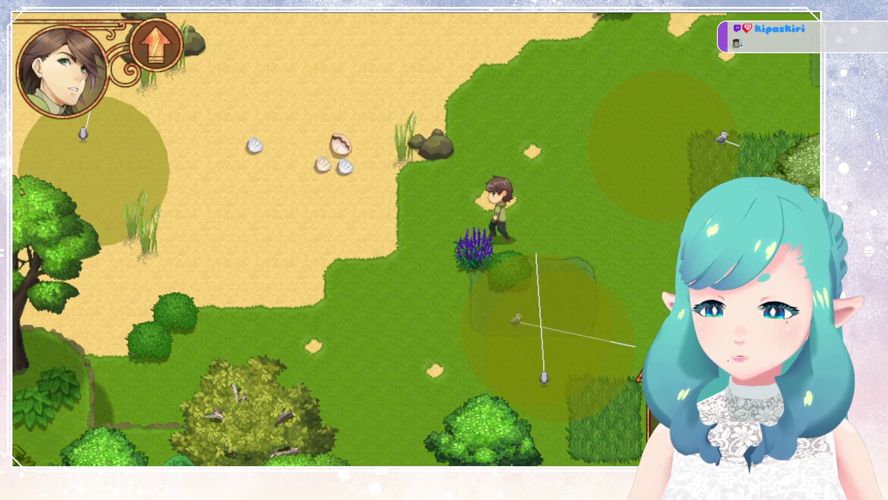
{"action": "key", "text": "Left"}
{"action": "key", "text": "Up"}
{"action": "key", "text": "Down"}
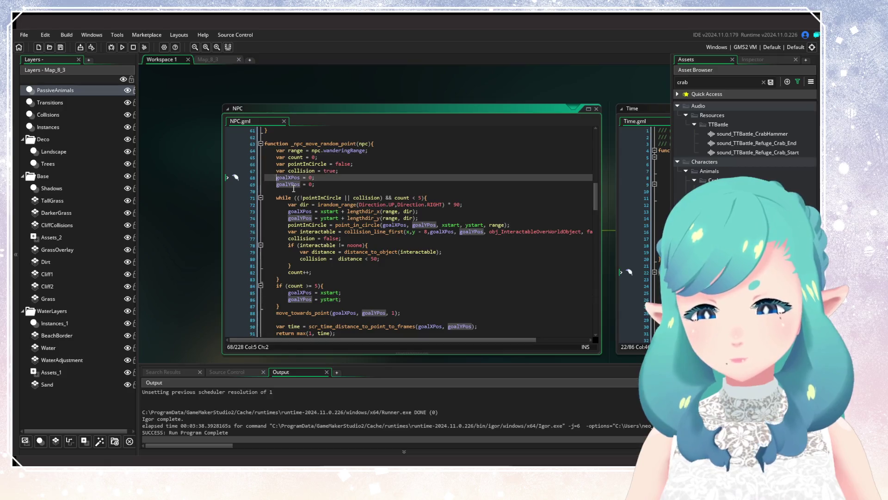
Make goalXPos and goalYPos on lines 68–69 local by prefixing them with var
{"action": "key", "text": "BackSpace"}
{"action": "type", "text": "var"}
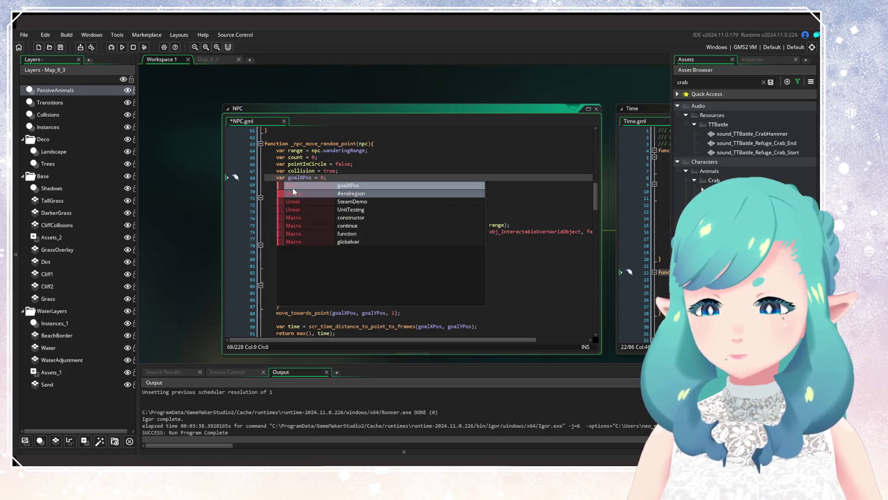
{"action": "key", "text": "Right"}
{"action": "key", "text": "Right"}
{"action": "left_click", "coordinate": [277, 187]}
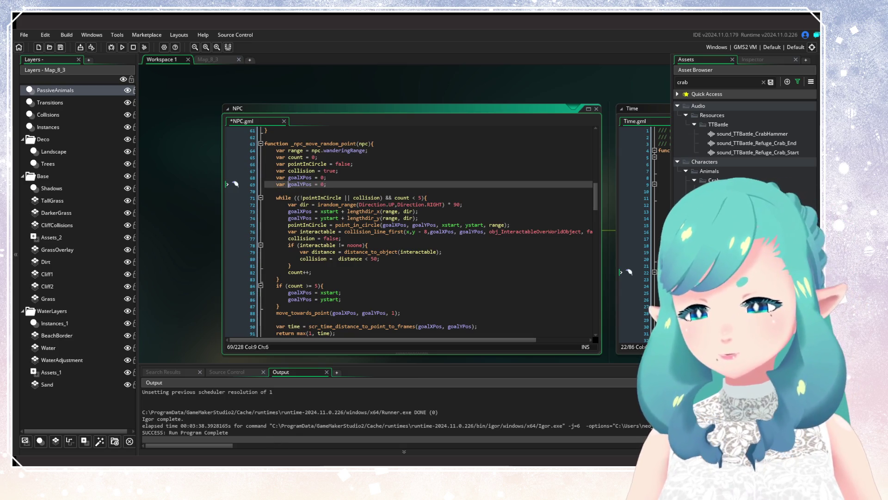
{"action": "scroll", "coordinate": [336, 263], "scroll_direction": "down", "scroll_amount": 3}
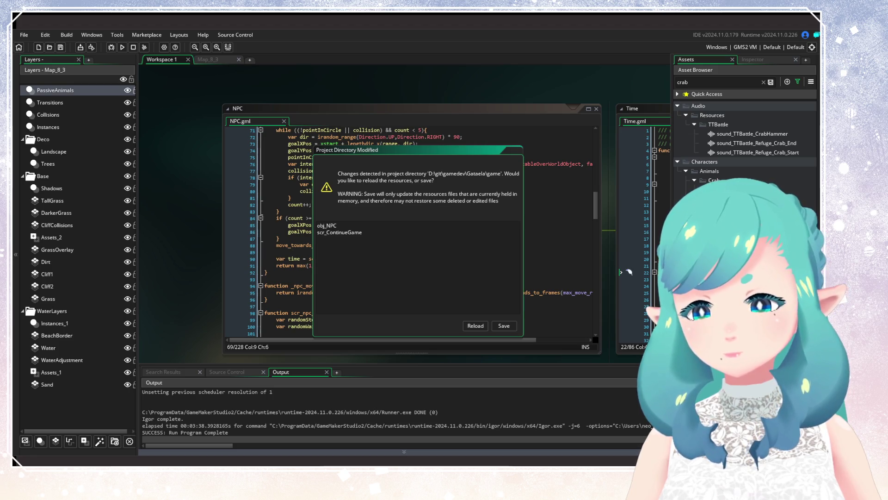
Reload the externally modified files, launch the game, and clear the asset browser's crab search
{"action": "left_click", "coordinate": [475, 325]}
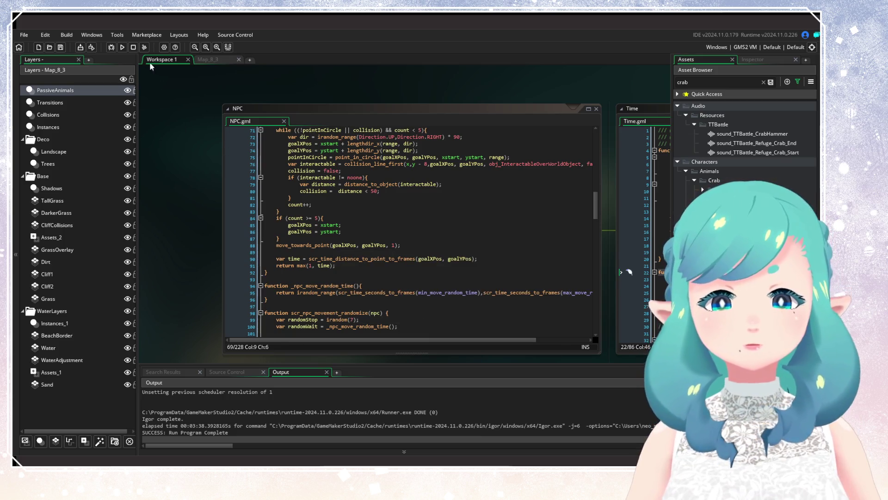
{"action": "left_click", "coordinate": [123, 48]}
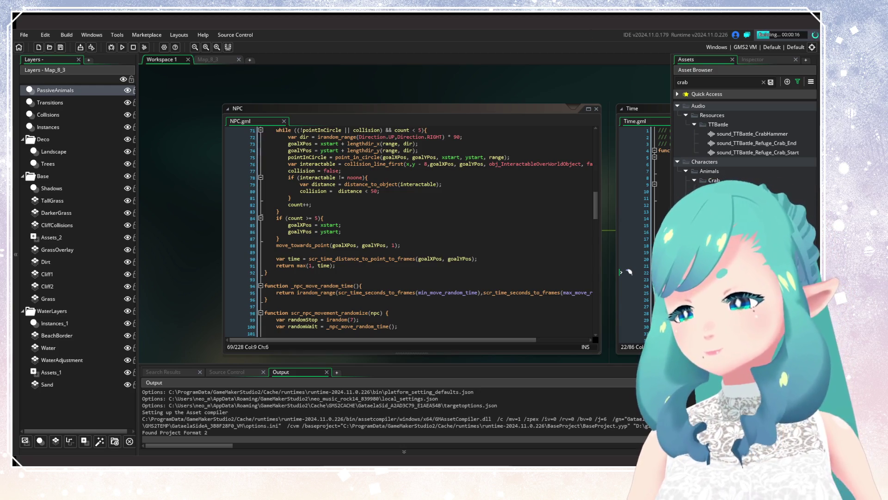
{"action": "left_click", "coordinate": [763, 82]}
{"action": "left_click", "coordinate": [796, 81]}
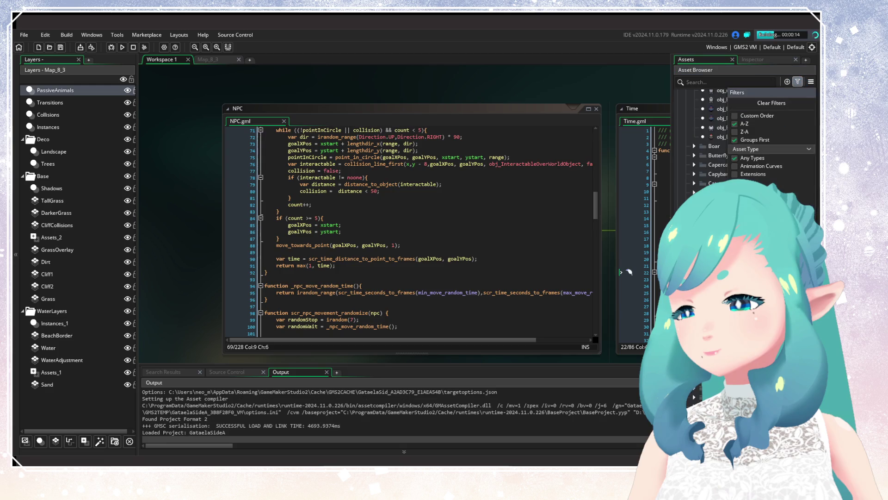
{"action": "key", "text": "Escape"}
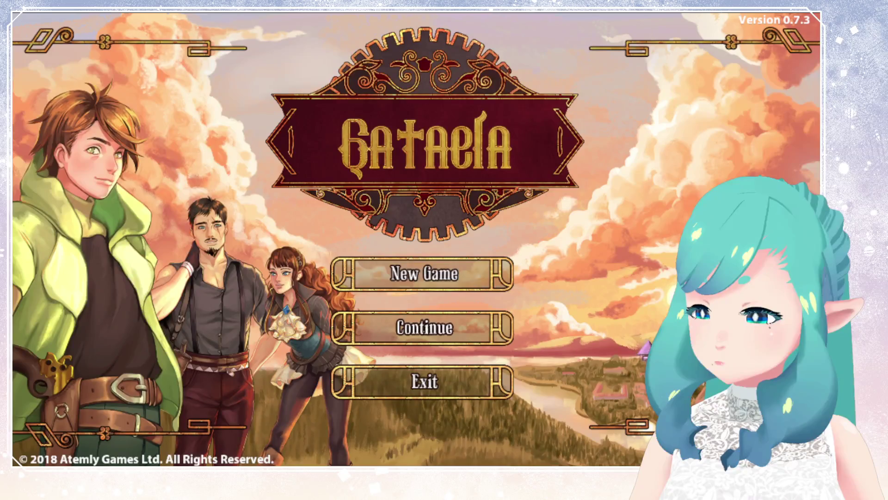
Continue the game from the first save file
{"action": "key", "text": "Down"}
{"action": "key", "text": "Return"}
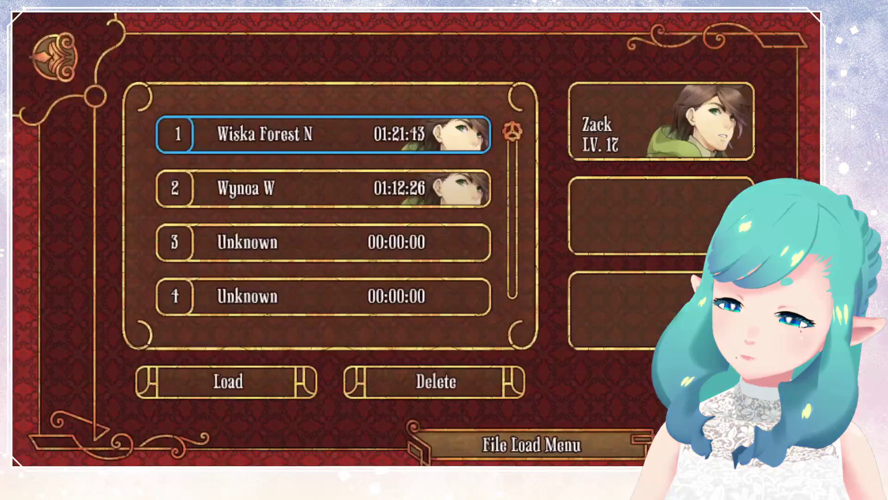
{"action": "key", "text": "Return"}
{"action": "key", "text": "Return"}
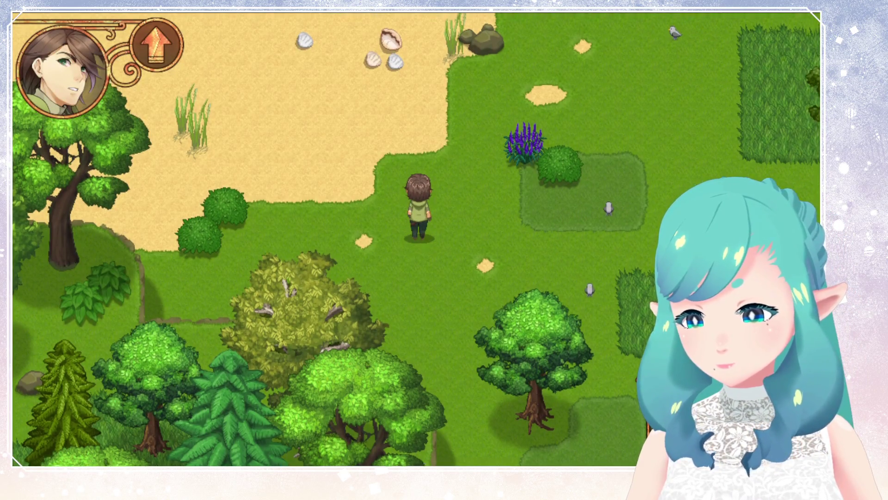
Walk north across the sand and left along the shoreline past the crabs, then close the game
{"action": "key", "text": "Up"}
{"action": "key", "text": "Right"}
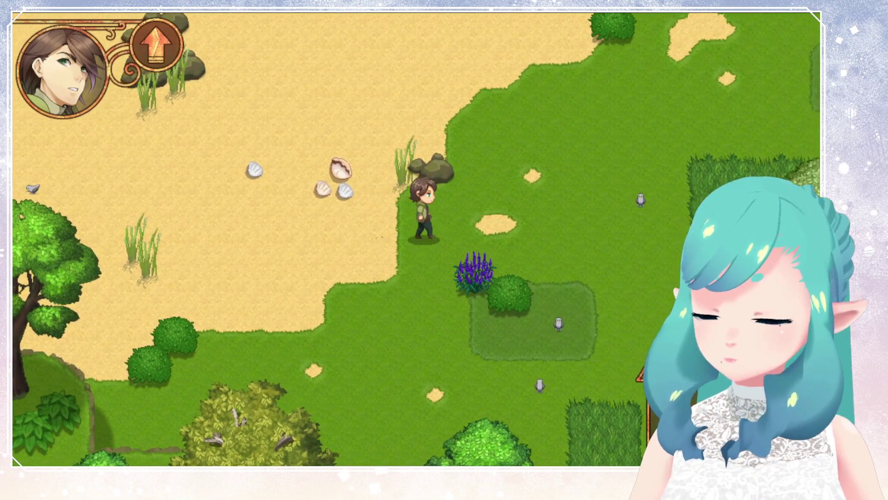
{"action": "key", "text": "Up"}
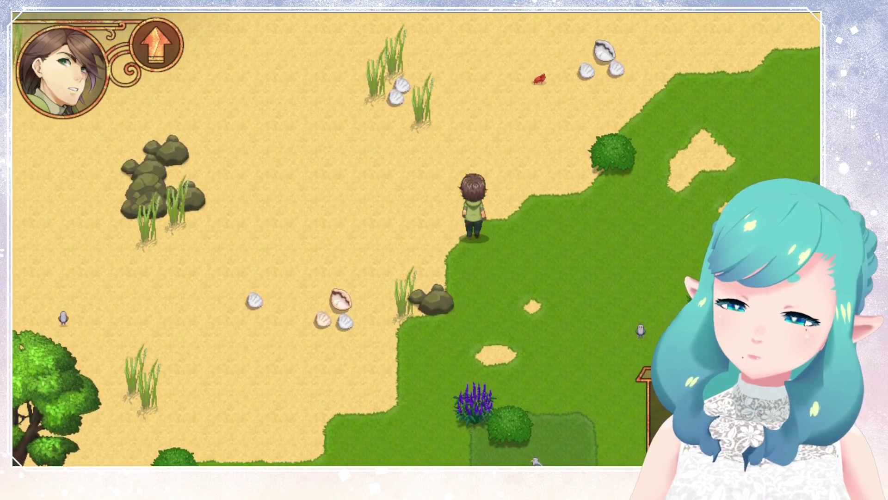
{"action": "key", "text": "Up"}
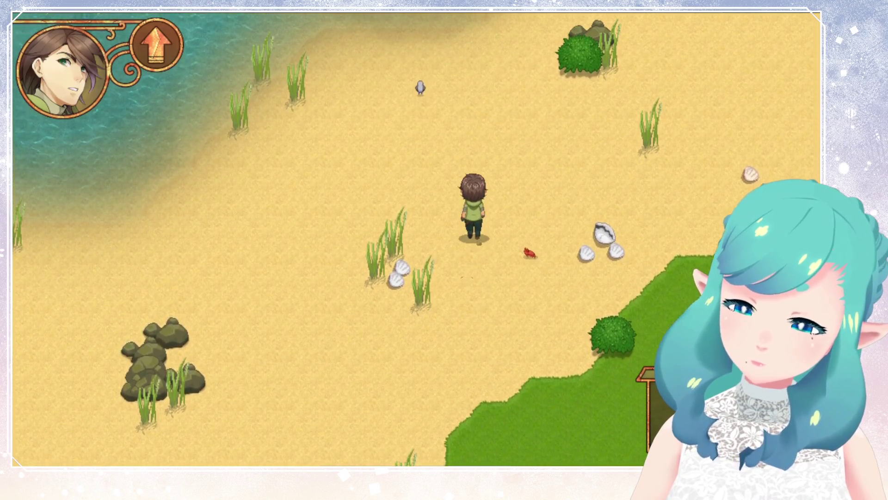
{"action": "key", "text": "Up"}
{"action": "key", "text": "Left"}
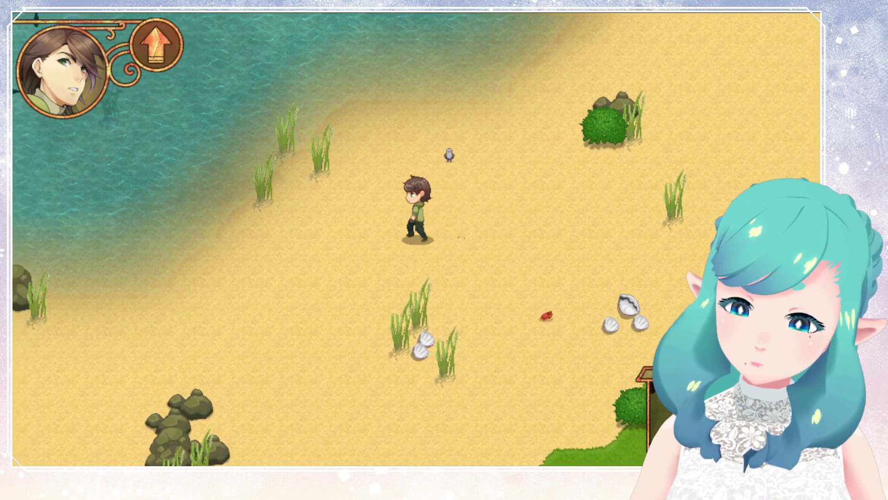
{"action": "key", "text": "Up"}
{"action": "key", "text": "Left"}
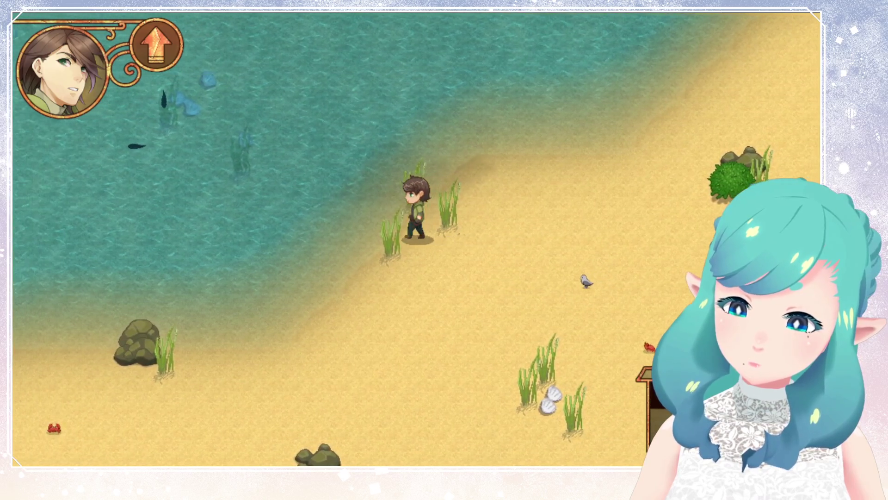
{"action": "key", "text": "Left"}
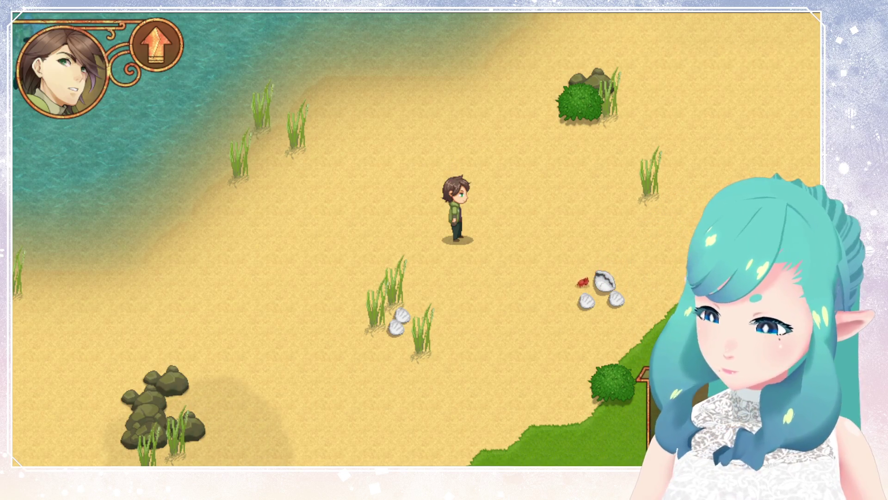
{"action": "key", "text": "alt+F4"}
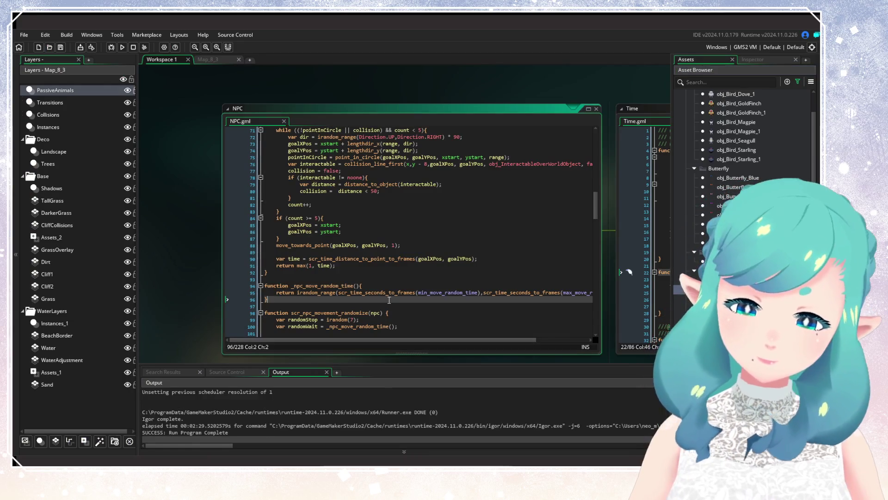
Close the NPC, Time and obj_Crab_Passive windows and open the Map_8_3 room
{"action": "left_click", "coordinate": [389, 272]}
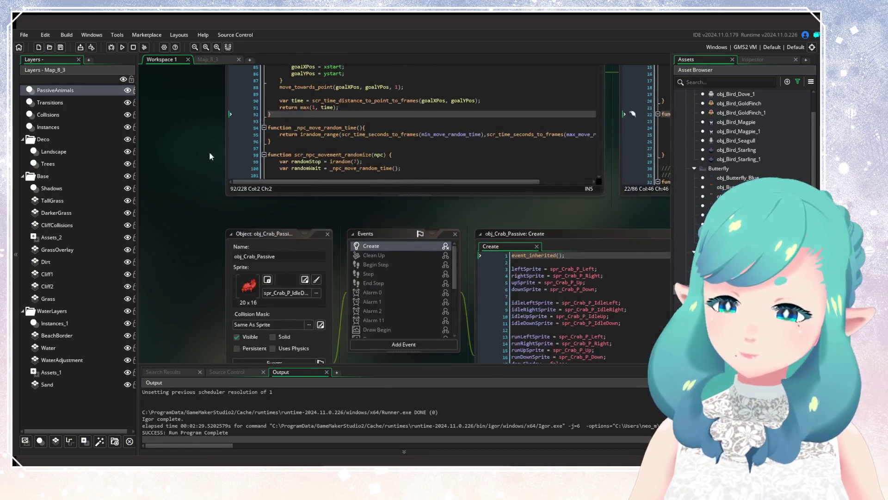
{"action": "left_click", "coordinate": [496, 149]}
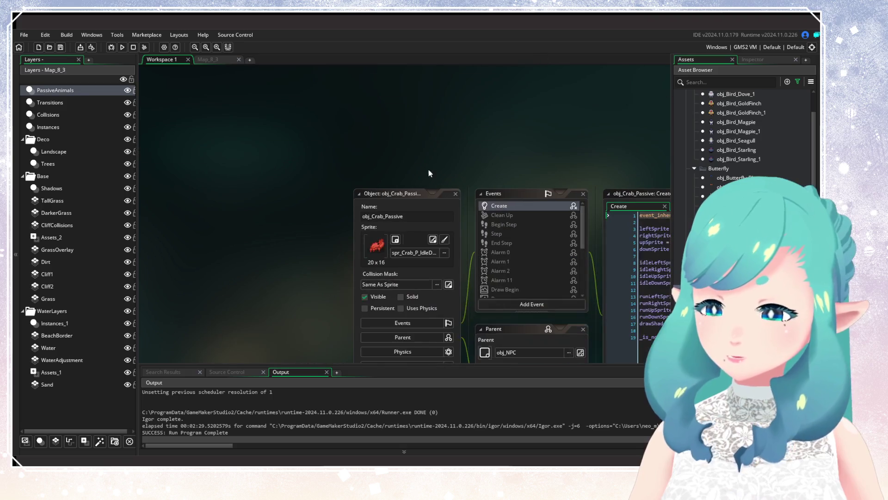
{"action": "left_click", "coordinate": [456, 193]}
{"action": "left_click", "coordinate": [242, 60]}
Zoom and pan the Map_8_3 view over the beach and grass edge
{"action": "scroll", "coordinate": [420, 188], "scroll_direction": "down", "scroll_amount": 5}
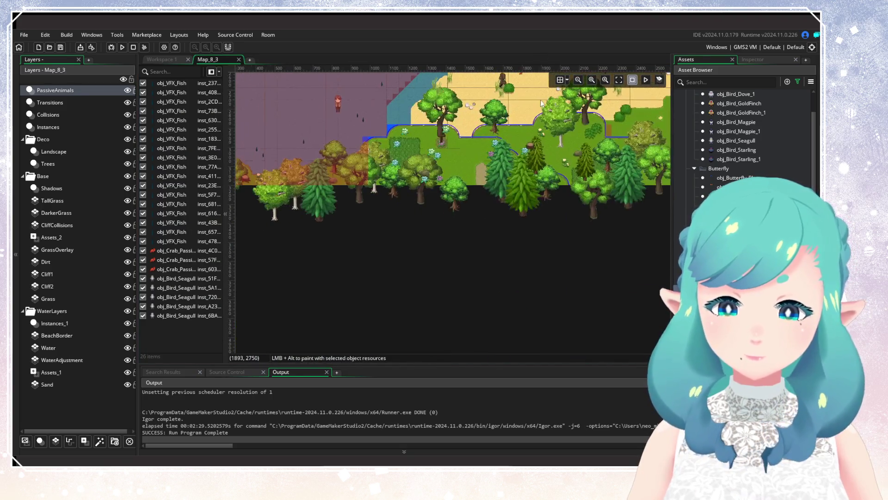
{"action": "scroll", "coordinate": [420, 188], "scroll_direction": "up", "scroll_amount": 3}
{"action": "scroll", "coordinate": [430, 197], "scroll_direction": "up", "scroll_amount": 3}
{"action": "scroll", "coordinate": [363, 213], "scroll_direction": "up", "scroll_amount": 2}
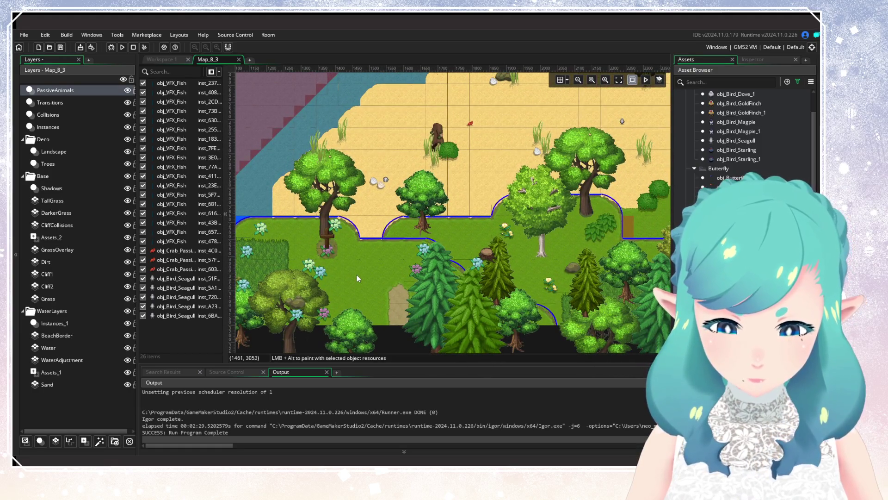
{"action": "scroll", "coordinate": [430, 231], "scroll_direction": "up", "scroll_amount": 3}
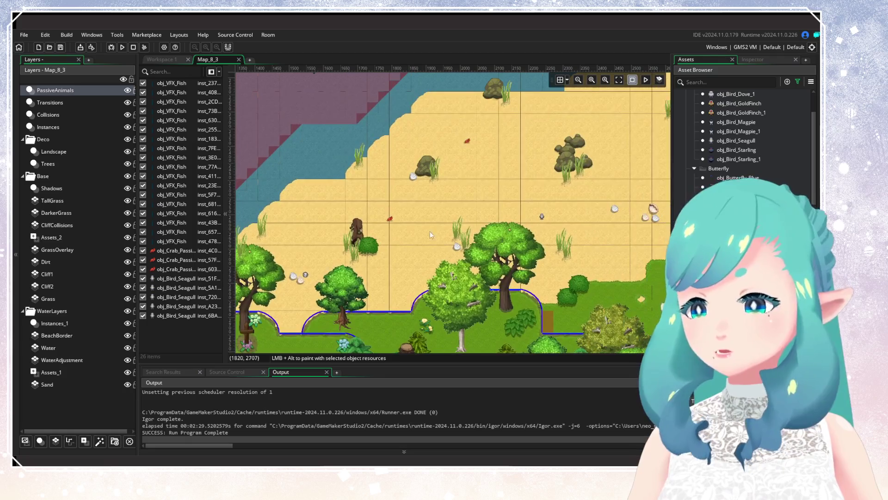
{"action": "scroll", "coordinate": [506, 183], "scroll_direction": "down", "scroll_amount": 5}
{"action": "scroll", "coordinate": [506, 183], "scroll_direction": "left", "scroll_amount": 3}
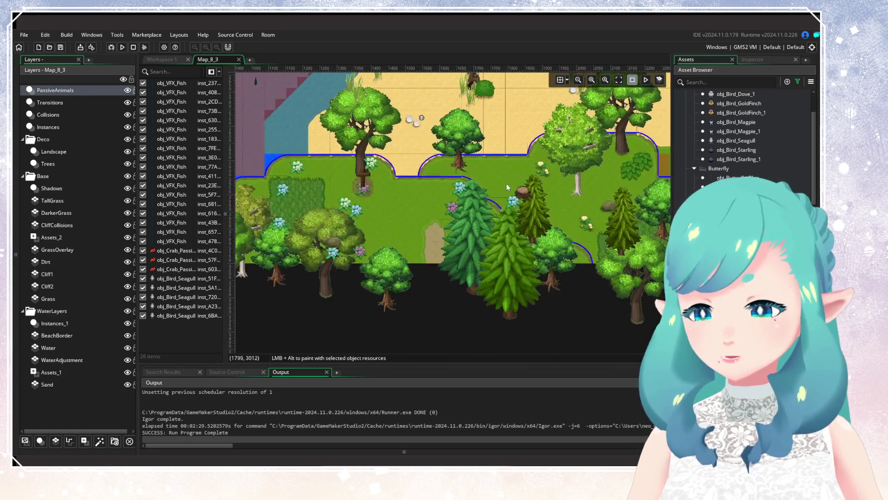
{"action": "left_click_drag", "start_coordinate": [388, 170], "coordinate": [351, 245]}
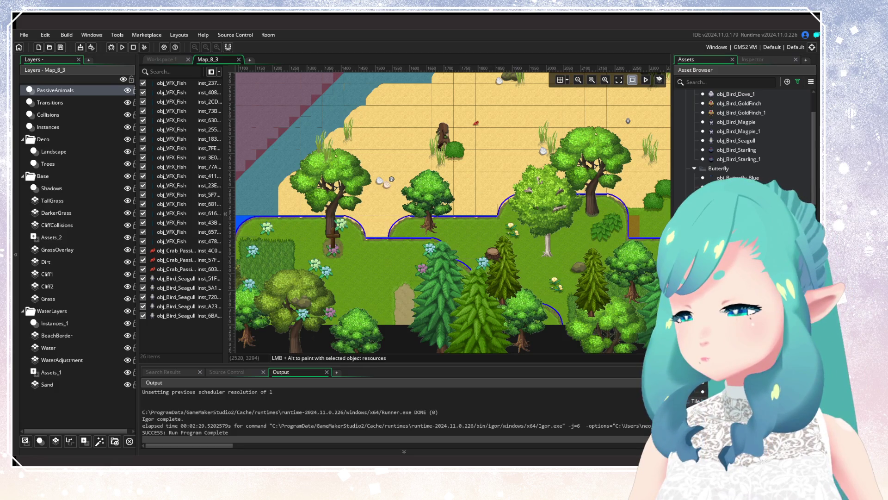
{"action": "left_click", "coordinate": [731, 208]}
{"action": "scroll", "coordinate": [418, 258], "scroll_direction": "up", "scroll_amount": 2}
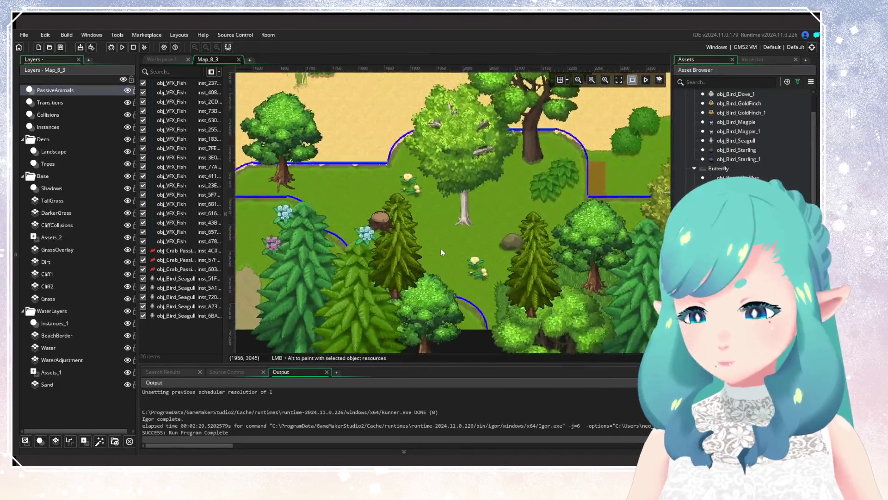
{"action": "scroll", "coordinate": [290, 251], "scroll_direction": "down", "scroll_amount": 2}
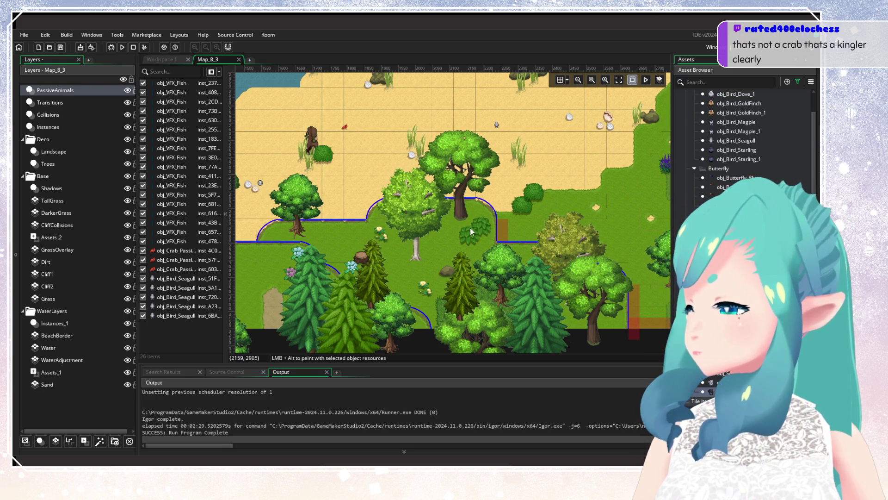
{"action": "scroll", "coordinate": [470, 227], "scroll_direction": "up", "scroll_amount": 5}
{"action": "scroll", "coordinate": [415, 298], "scroll_direction": "right", "scroll_amount": 4}
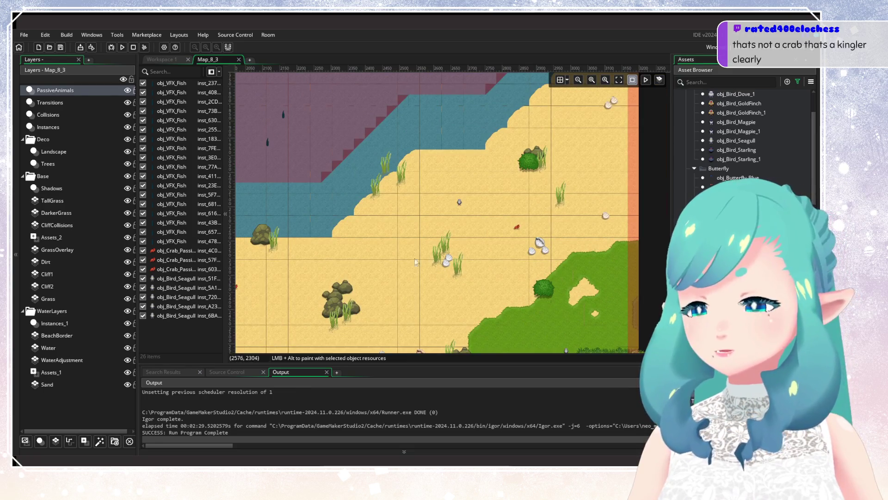
{"action": "scroll", "coordinate": [790, 135], "scroll_direction": "up", "scroll_amount": 3}
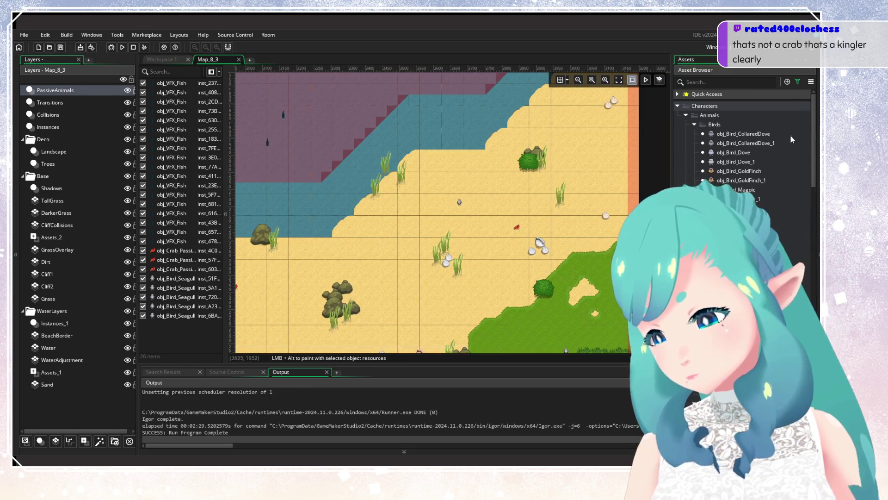
Search the assets for 'crab' and drag a crab instance onto the beach
{"action": "left_click", "coordinate": [797, 82]}
{"action": "left_click", "coordinate": [694, 82]}
{"action": "type", "text": "cra"}
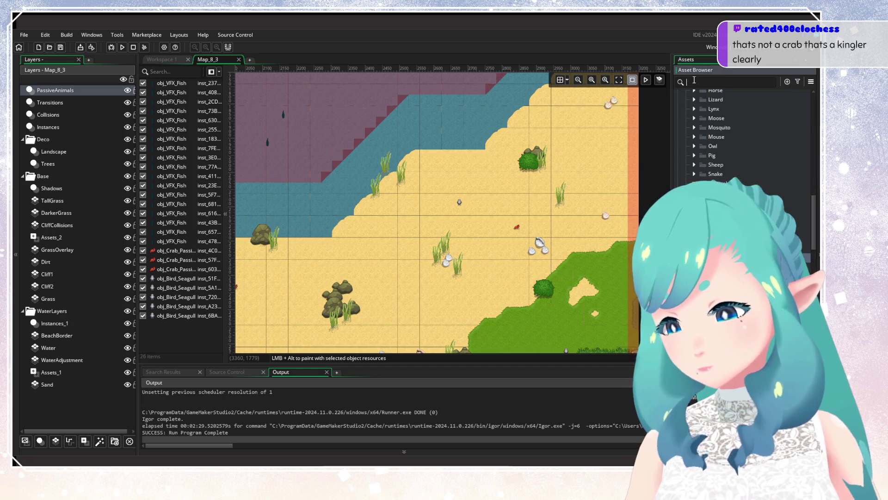
{"action": "type", "text": "b"}
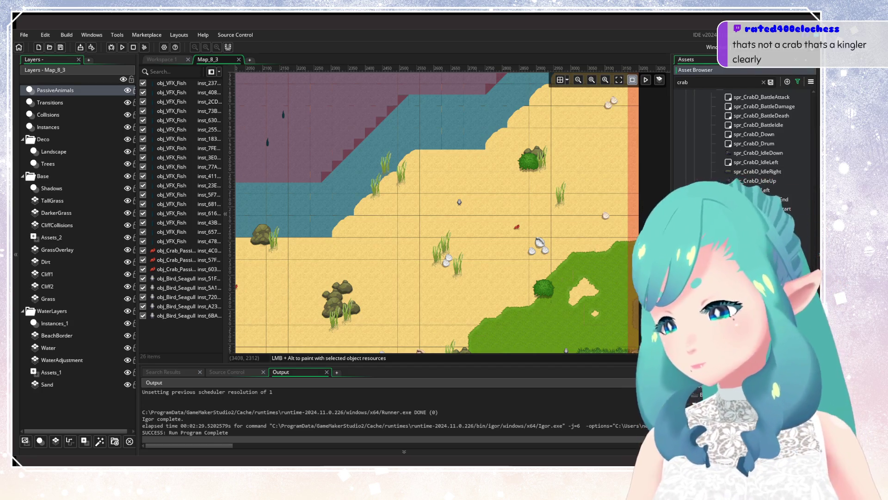
{"action": "mouse_move", "coordinate": [463, 273]}
{"action": "left_mouse_down"}
{"action": "mouse_move", "coordinate": [463, 224]}
{"action": "mouse_move", "coordinate": [597, 225]}
{"action": "left_mouse_up"}
{"action": "scroll", "coordinate": [477, 223], "scroll_direction": "up", "scroll_amount": 5}
Select the large green crab and delete it, keeping the small red crab
{"action": "left_click", "coordinate": [578, 259]}
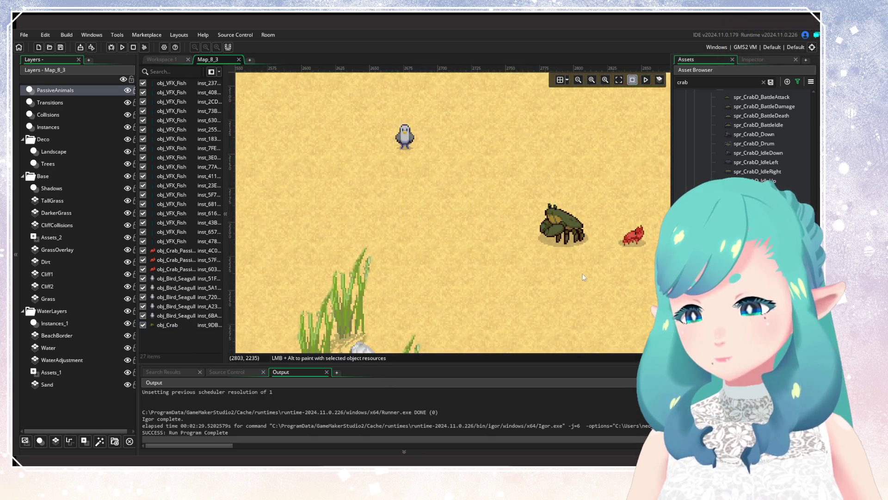
{"action": "scroll", "coordinate": [435, 267], "scroll_direction": "up", "scroll_amount": 4}
{"action": "left_click", "coordinate": [411, 226]}
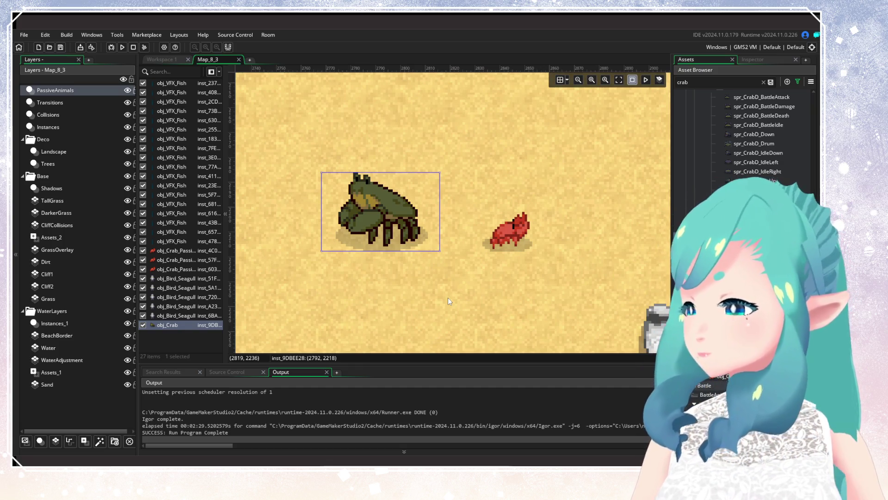
{"action": "left_click", "coordinate": [448, 301]}
{"action": "mouse_move", "coordinate": [447, 301]}
{"action": "left_mouse_down"}
{"action": "mouse_move", "coordinate": [528, 290]}
{"action": "mouse_move", "coordinate": [357, 240]}
{"action": "mouse_move", "coordinate": [377, 233]}
{"action": "left_mouse_up"}
{"action": "left_click", "coordinate": [419, 259]}
{"action": "left_click", "coordinate": [468, 301]}
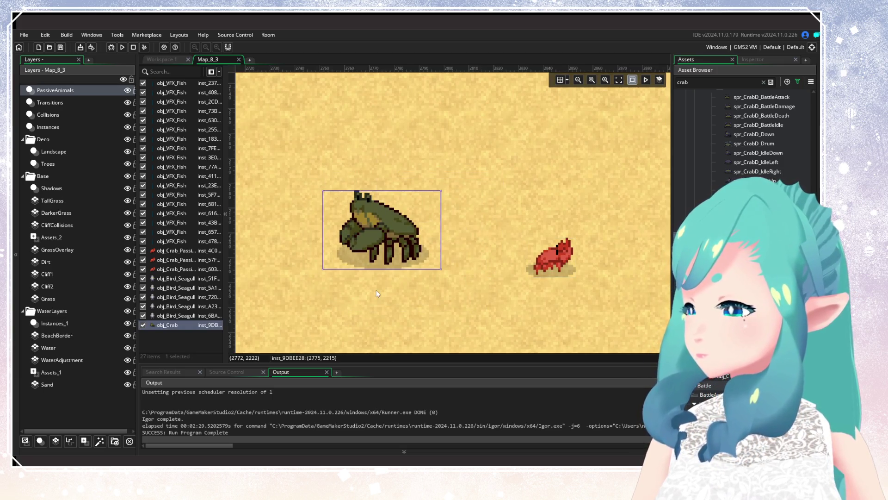
{"action": "key", "text": "Delete"}
{"action": "scroll", "coordinate": [376, 290], "scroll_direction": "down", "scroll_amount": 4}
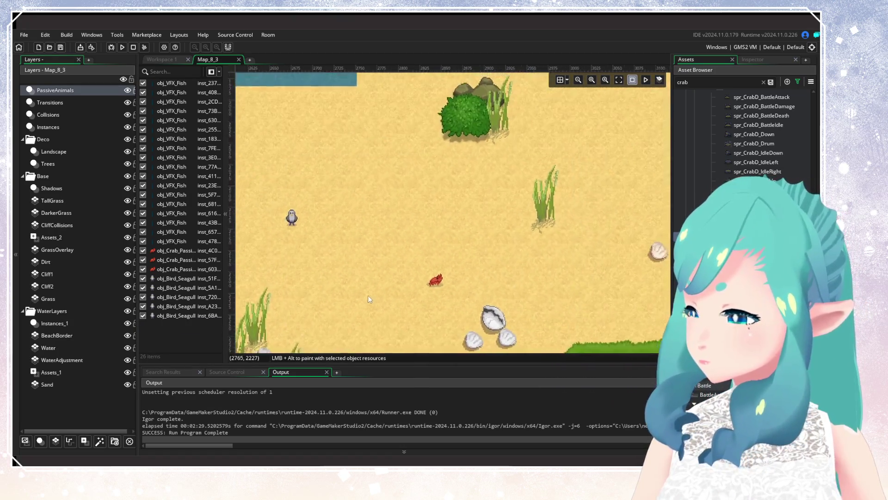
Reset the asset list sorting and clear the 'crab' asset search
{"action": "scroll", "coordinate": [369, 299], "scroll_direction": "down", "scroll_amount": 3}
{"action": "scroll", "coordinate": [482, 196], "scroll_direction": "down", "scroll_amount": 10}
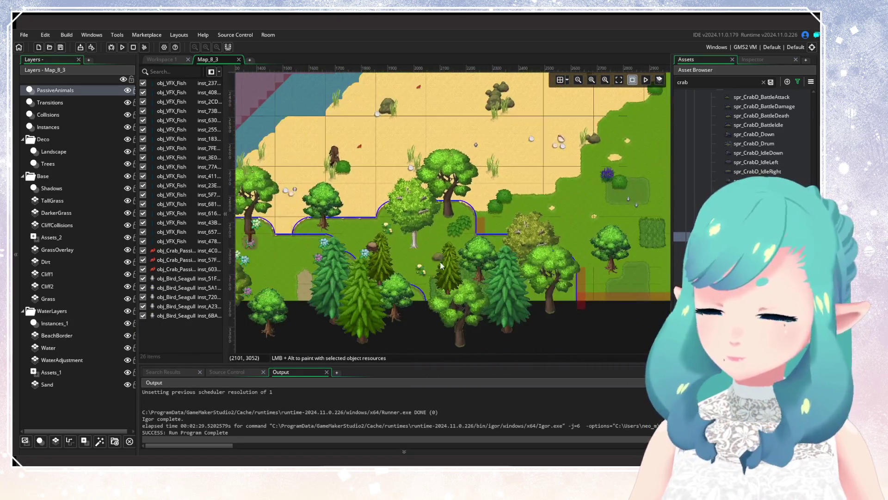
{"action": "scroll", "coordinate": [517, 159], "scroll_direction": "down", "scroll_amount": 5}
{"action": "scroll", "coordinate": [517, 159], "scroll_direction": "up", "scroll_amount": 5}
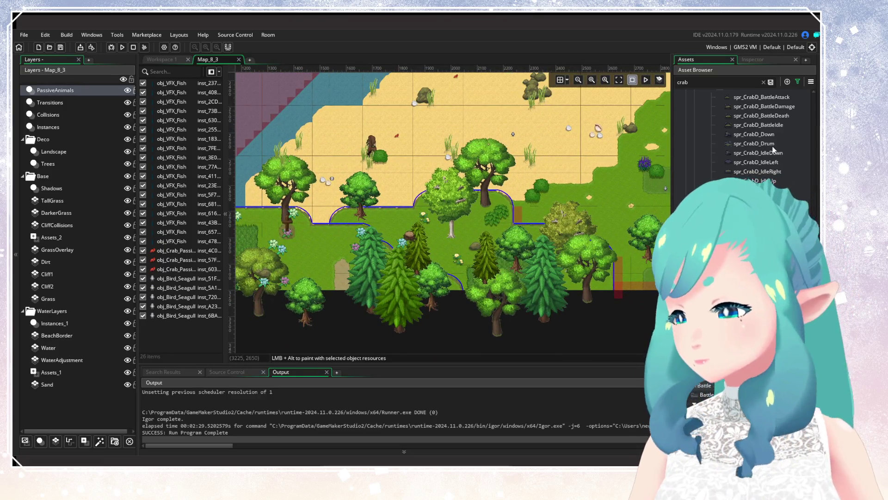
{"action": "left_click", "coordinate": [797, 81]}
{"action": "left_click", "coordinate": [734, 123]}
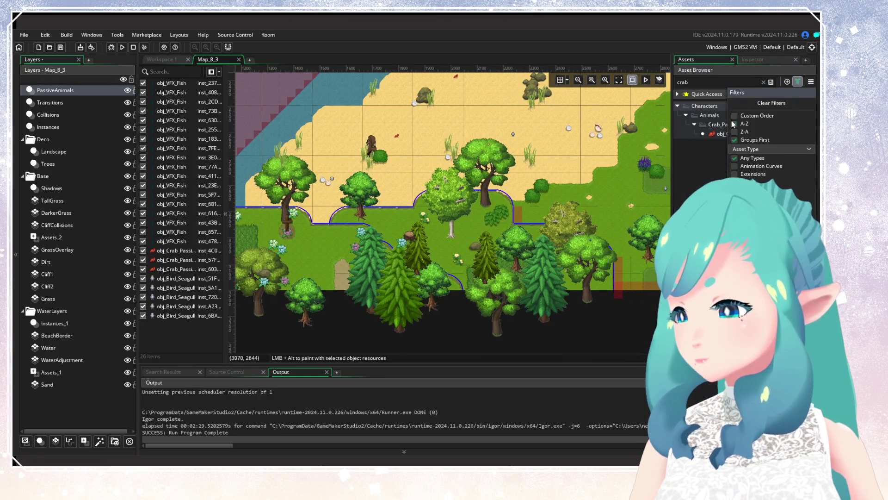
{"action": "left_click", "coordinate": [763, 82]}
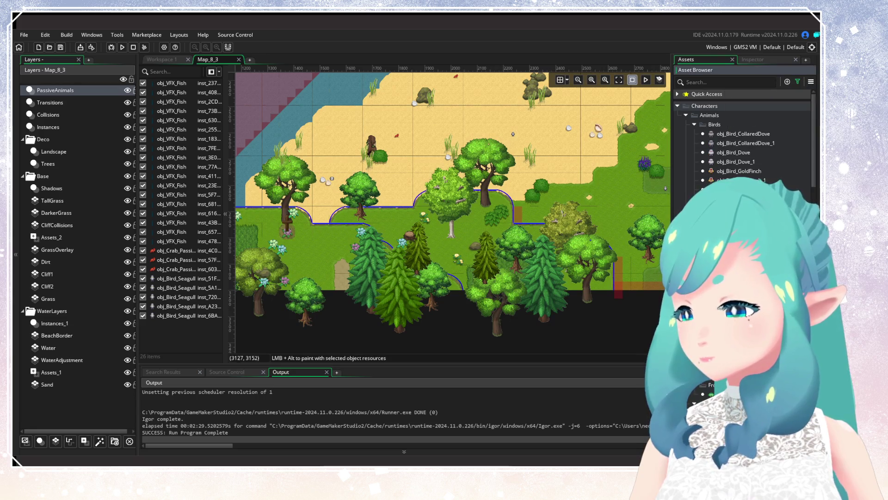
Place five obj_Butterfly instances across the forest clearing near the pine trees
{"action": "scroll", "coordinate": [646, 220], "scroll_direction": "up", "scroll_amount": 3}
{"action": "scroll", "coordinate": [531, 226], "scroll_direction": "up", "scroll_amount": 3}
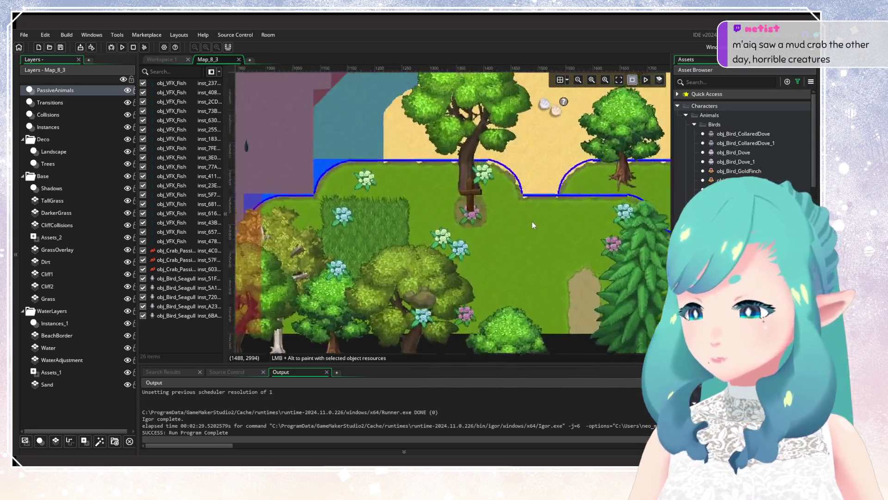
{"action": "scroll", "coordinate": [532, 226], "scroll_direction": "up", "scroll_amount": 1}
{"action": "left_click", "coordinate": [349, 217], "text": "alt"}
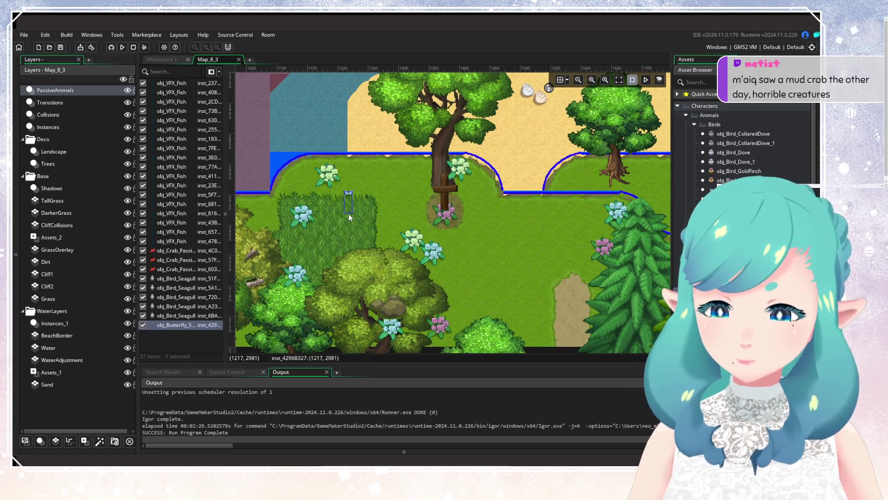
{"action": "left_click", "coordinate": [367, 234], "text": "alt"}
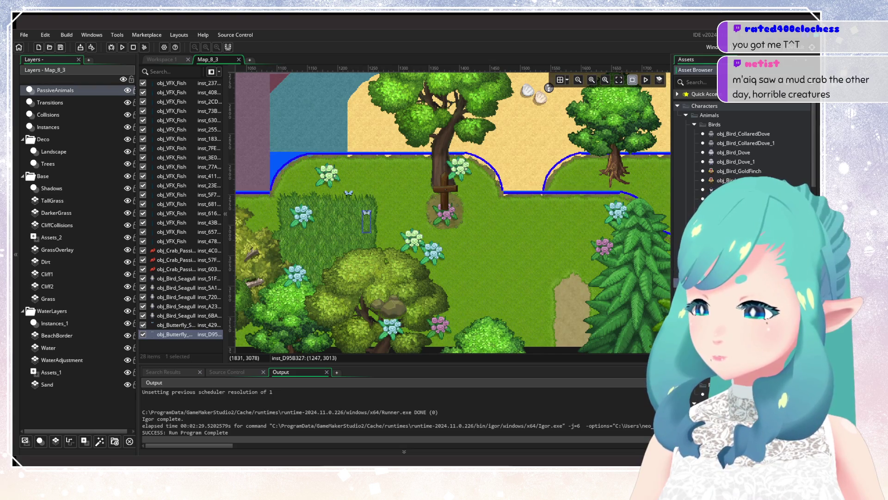
{"action": "left_click", "coordinate": [333, 238], "text": "alt"}
{"action": "scroll", "coordinate": [381, 234], "scroll_direction": "right", "scroll_amount": 5}
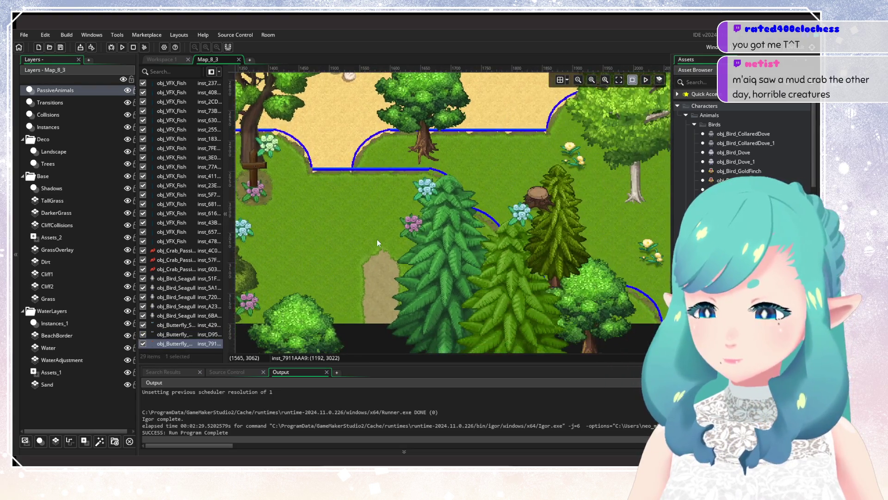
{"action": "left_click", "coordinate": [382, 234], "text": "alt"}
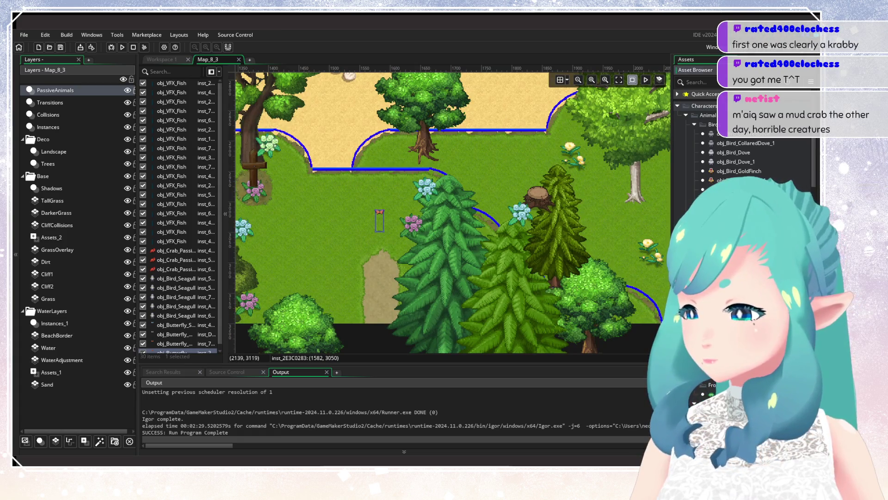
{"action": "left_click", "coordinate": [394, 242], "text": "alt"}
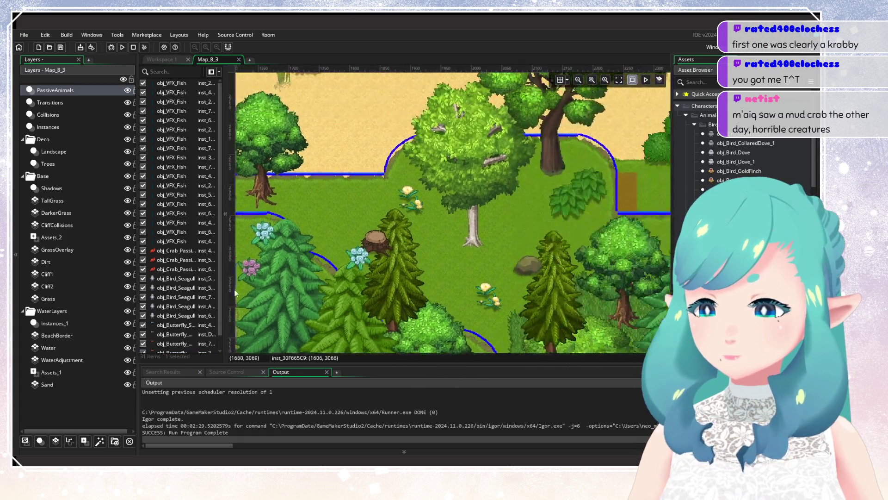
Place obj_SquirrelF and obj_SquirrelD in the clearing and set obj_SquirrelD's wanderingRange to 100
{"action": "scroll", "coordinate": [424, 241], "scroll_direction": "right", "scroll_amount": 5}
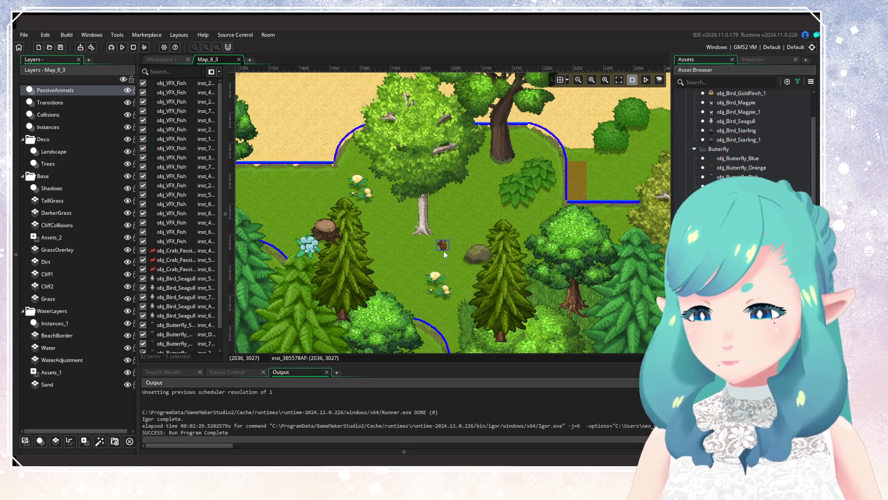
{"action": "left_click", "coordinate": [443, 250], "text": "alt"}
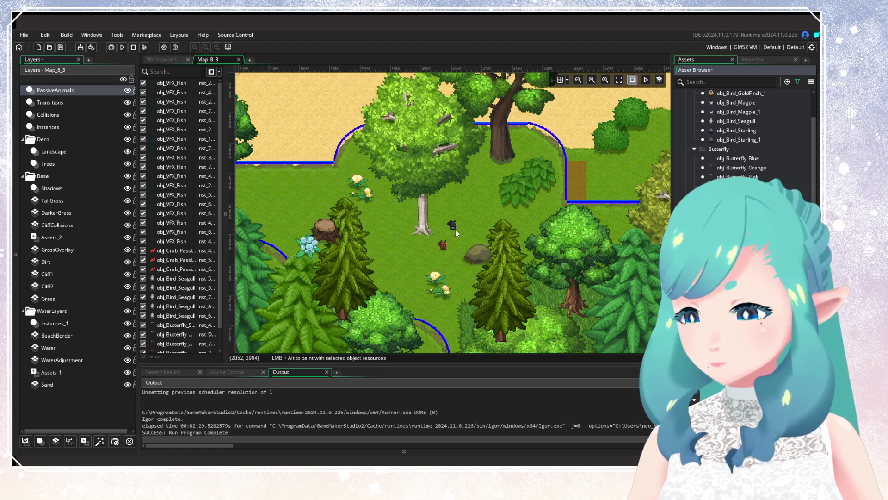
{"action": "left_click", "coordinate": [464, 225], "text": "alt"}
{"action": "double_click", "coordinate": [466, 223]}
{"action": "left_click", "coordinate": [527, 252]}
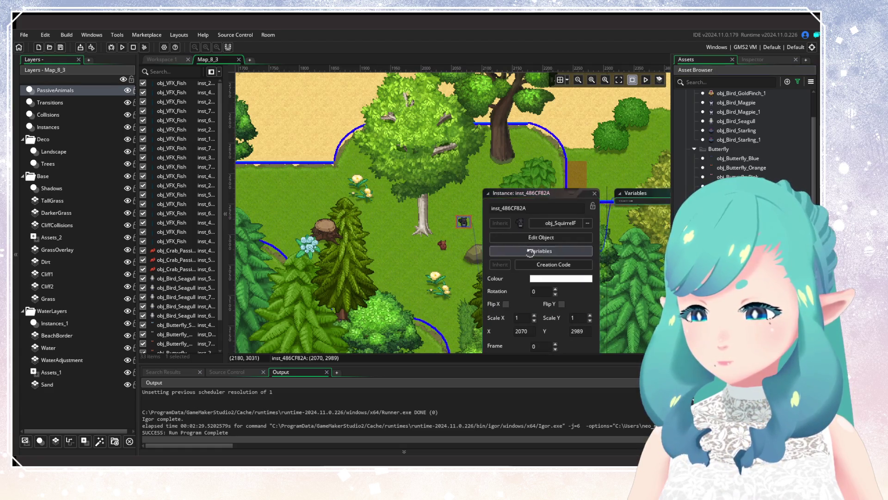
{"action": "left_click", "coordinate": [568, 220]}
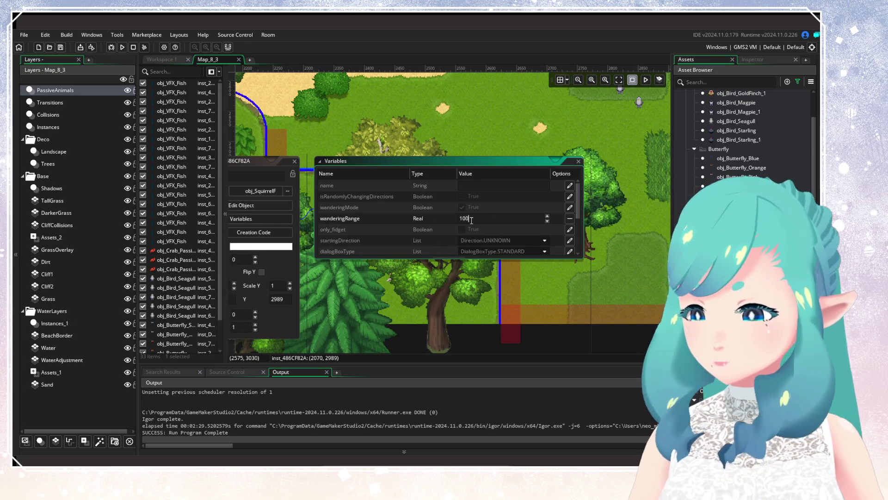
{"action": "key", "text": "Escape"}
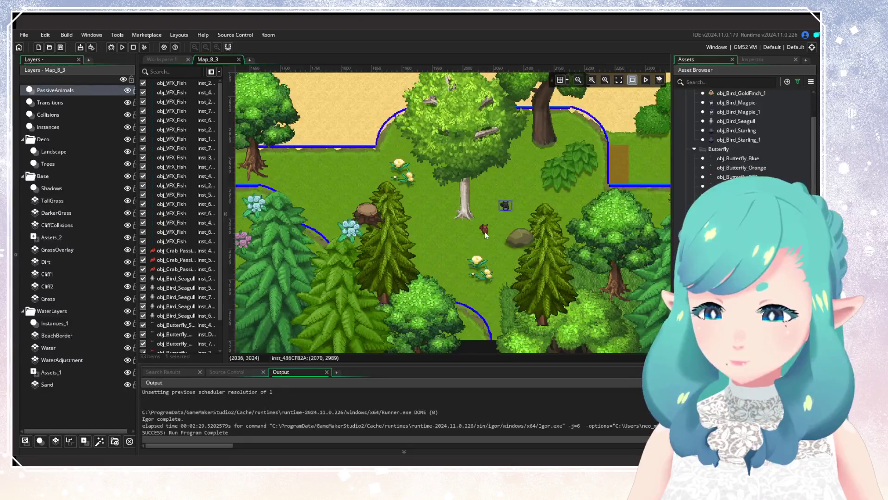
Override obj_SquirrelF's wanderingRange from 200 to 100
{"action": "double_click", "coordinate": [484, 228]}
{"action": "left_click", "coordinate": [371, 236]}
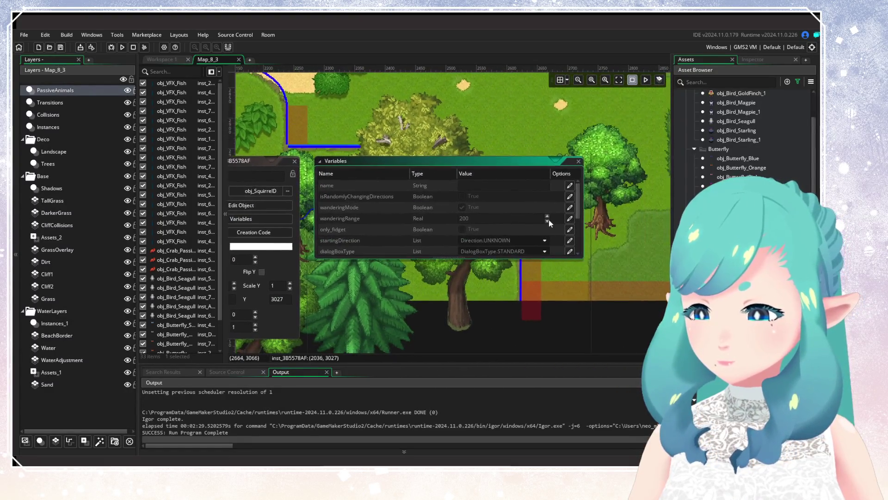
{"action": "left_click", "coordinate": [569, 221]}
{"action": "type", "text": "100"}
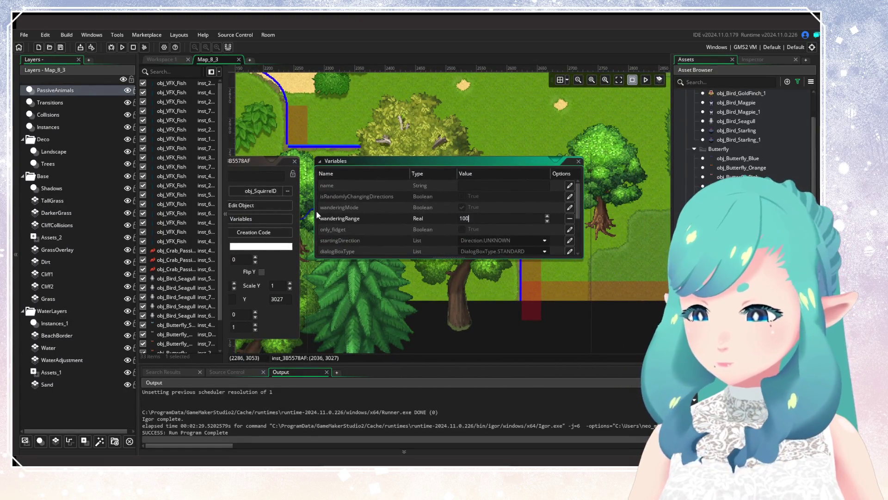
{"action": "key", "text": "Escape"}
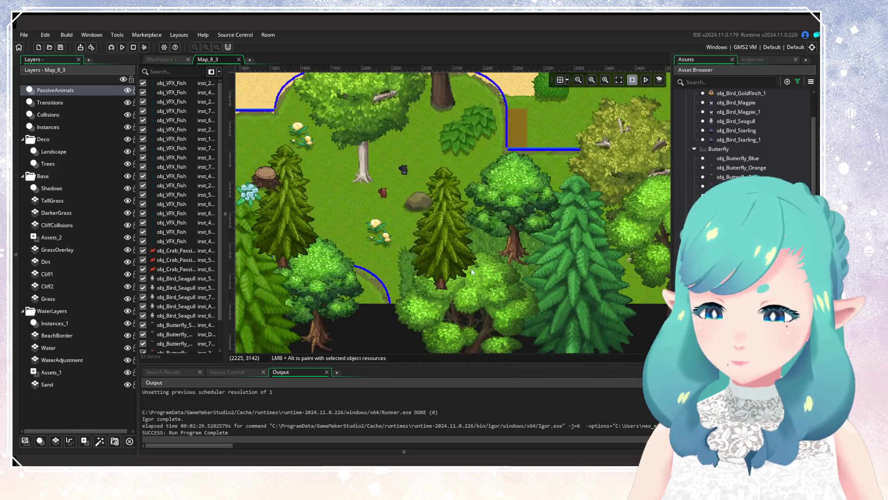
Drag another obj_Bird_Seagull onto Map_8_3's beach and run the game
{"action": "scroll", "coordinate": [493, 259], "scroll_direction": "down", "scroll_amount": 3}
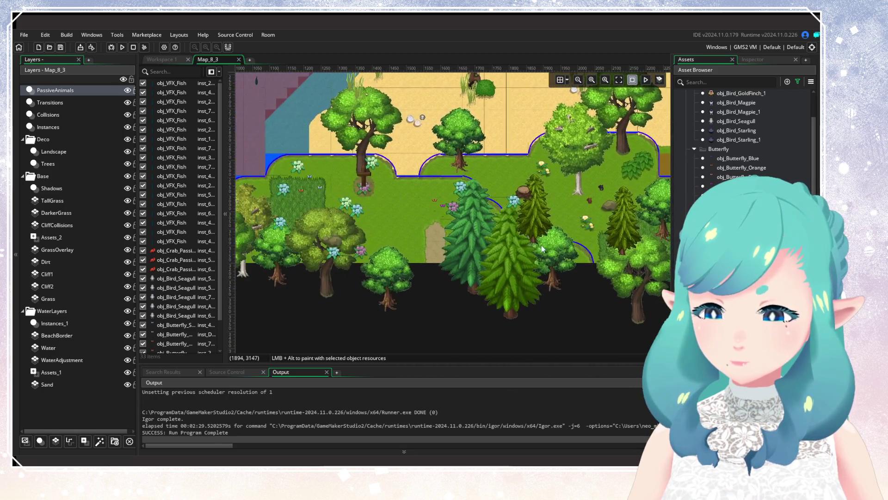
{"action": "scroll", "coordinate": [420, 240], "scroll_direction": "left", "scroll_amount": 3}
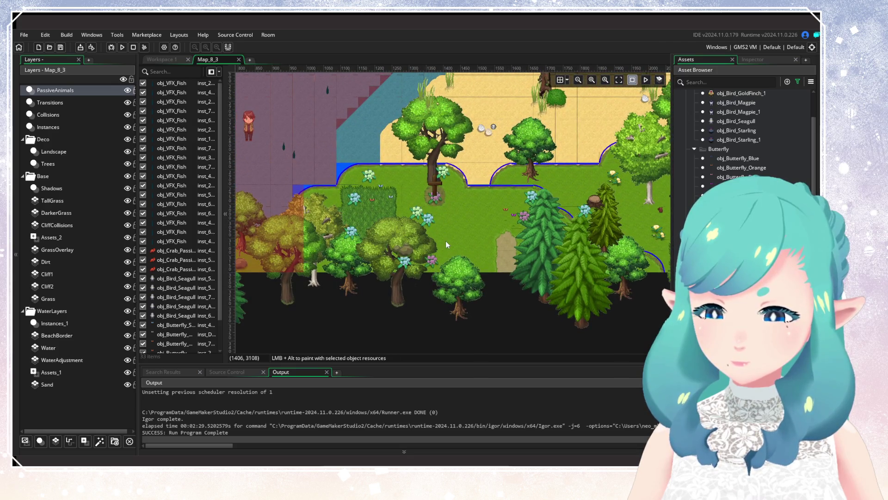
{"action": "left_click_drag", "start_coordinate": [446, 241], "coordinate": [404, 270]}
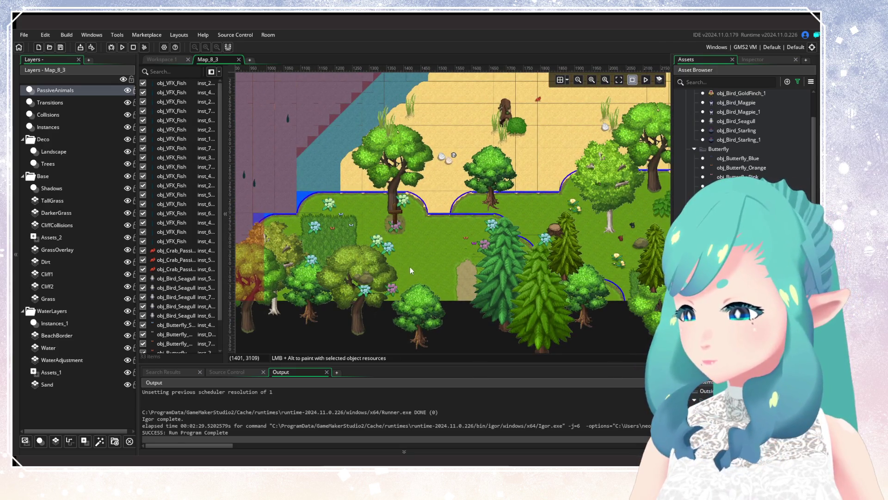
{"action": "scroll", "coordinate": [746, 174], "scroll_direction": "up", "scroll_amount": 2}
{"action": "mouse_move", "coordinate": [746, 174]}
{"action": "left_mouse_down"}
{"action": "mouse_move", "coordinate": [666, 222]}
{"action": "mouse_move", "coordinate": [368, 271]}
{"action": "mouse_move", "coordinate": [529, 242]}
{"action": "left_mouse_up"}
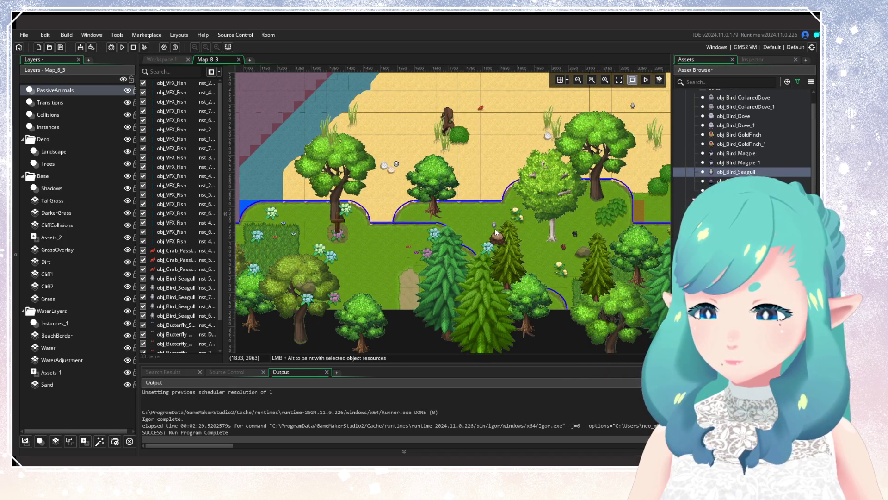
{"action": "left_click", "coordinate": [122, 47]}
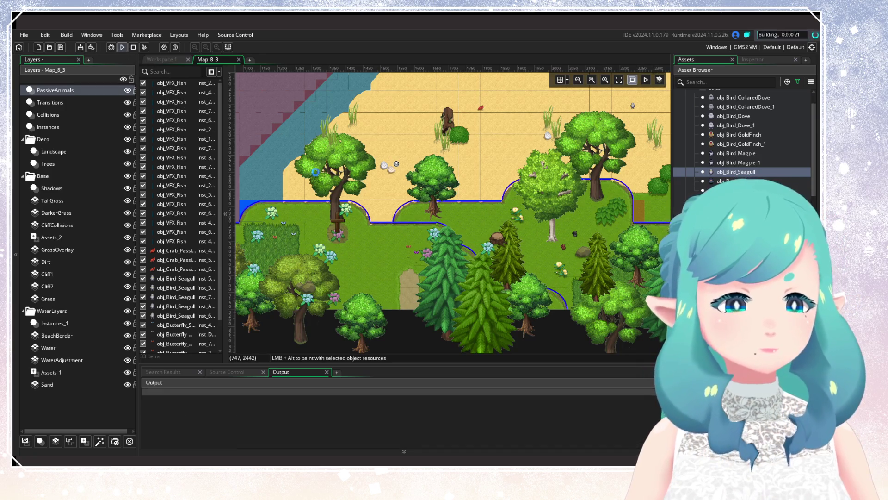
Wait while the build compiles and Gataela's title screen appears
{"action": "scroll", "coordinate": [436, 232], "scroll_direction": "down", "scroll_amount": 2}
{"action": "scroll", "coordinate": [436, 232], "scroll_direction": "down", "scroll_amount": 1}
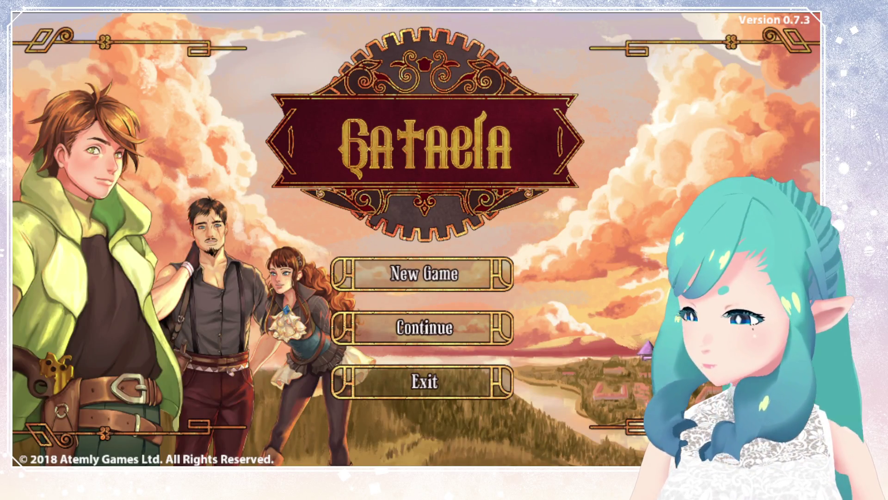
Continue the first save and walk the character left and up across the beach
{"action": "key", "text": "Down"}
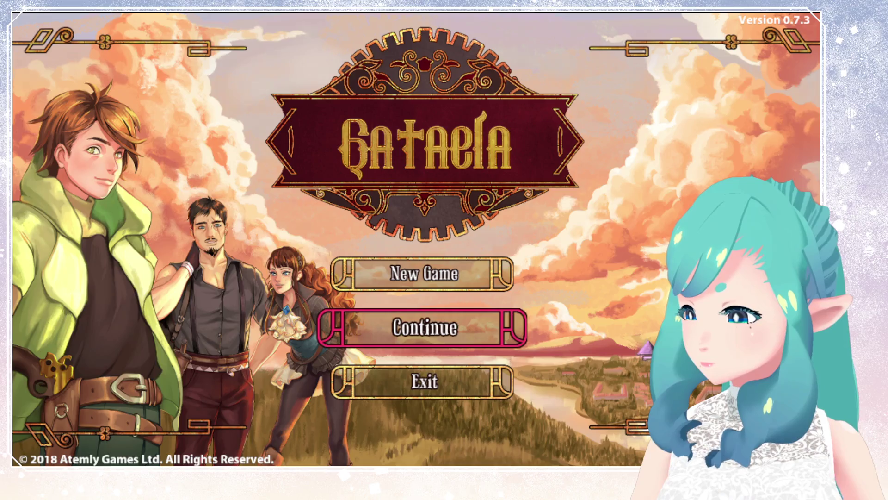
{"action": "key", "text": "Return"}
{"action": "key", "text": "Return"}
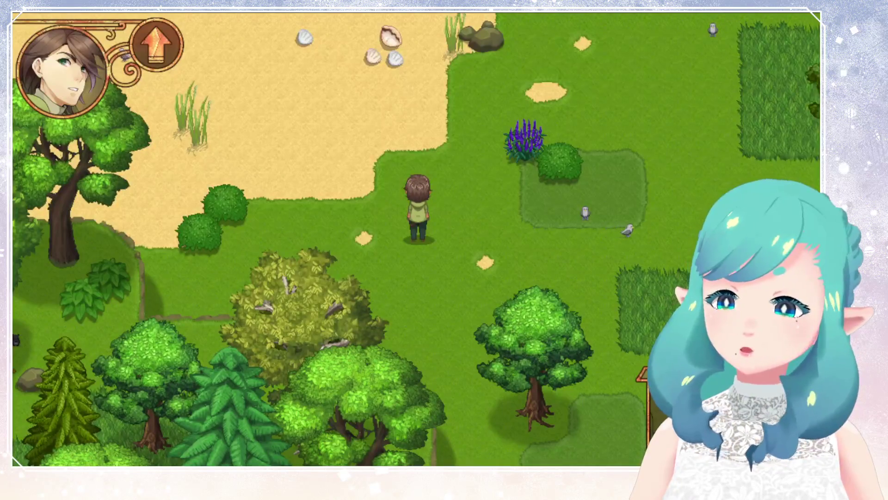
{"action": "key", "text": "Left"}
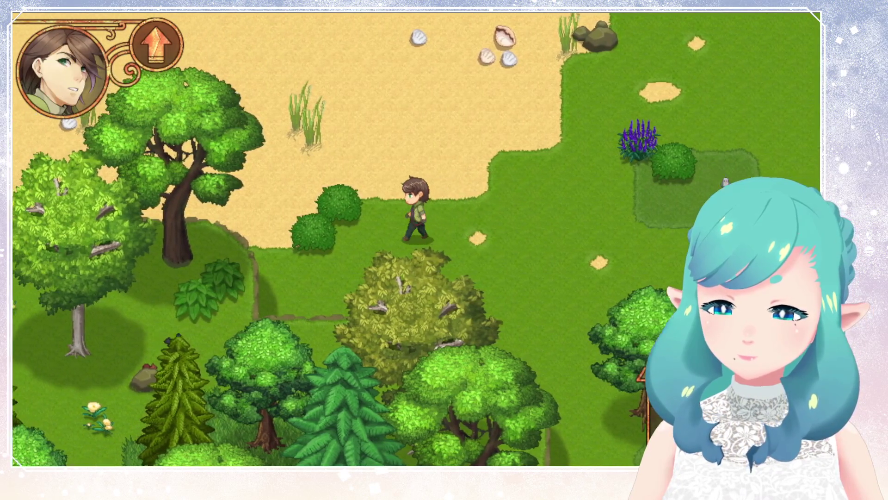
{"action": "key", "text": "Down"}
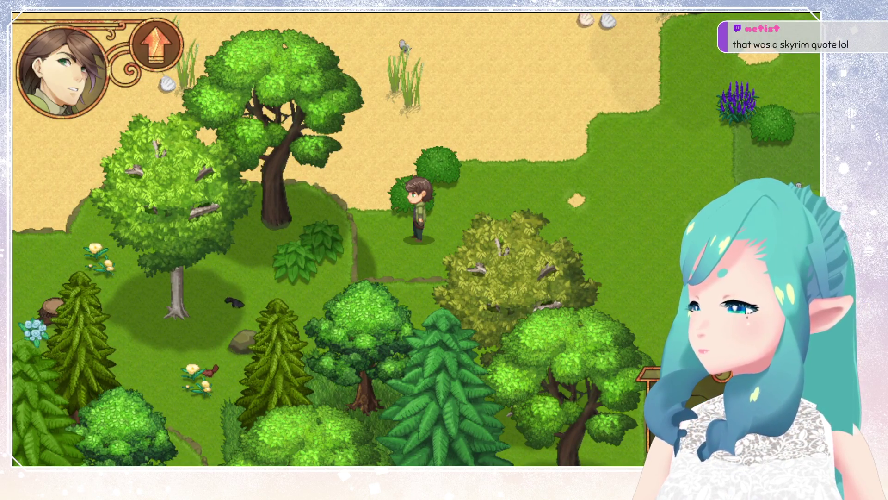
{"action": "key", "text": "Up"}
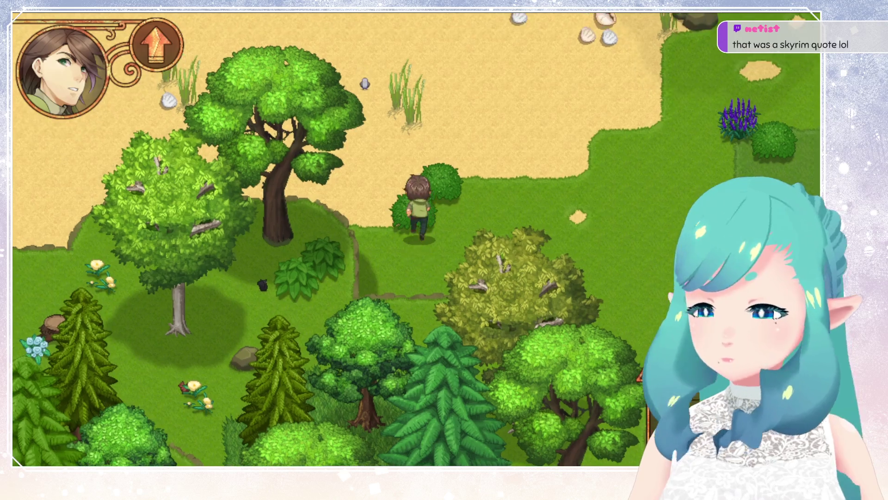
{"action": "key", "text": "Right"}
{"action": "key", "text": "Up"}
{"action": "key", "text": "Left"}
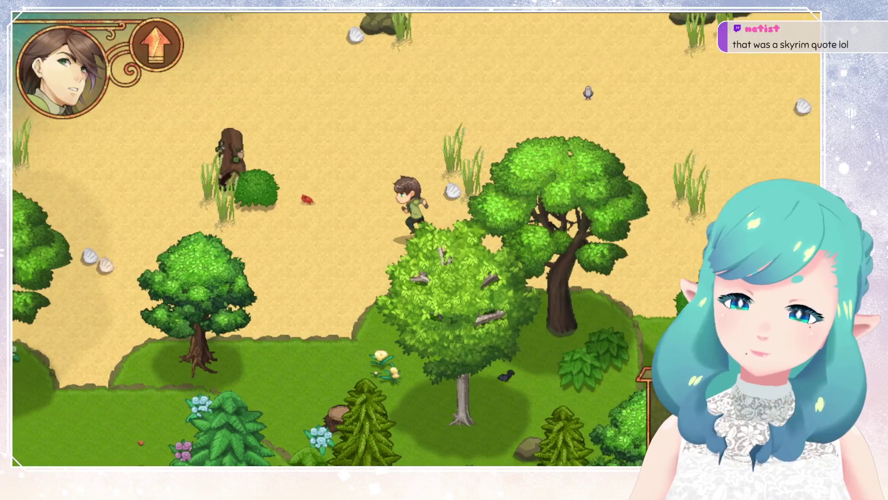
{"action": "key", "text": "Left"}
{"action": "key", "text": "Down"}
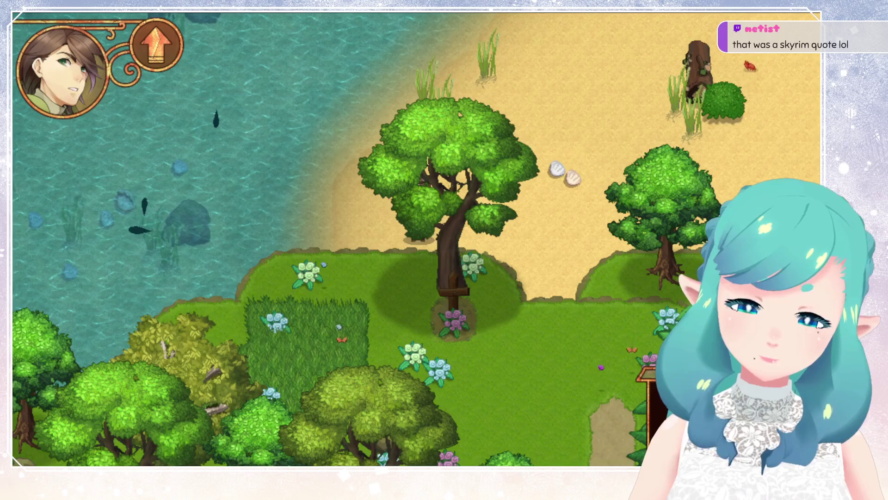
Walk right past the large tree onto the grass, then close the game with Alt+F4
{"action": "key", "text": "Right"}
{"action": "key", "text": "Down"}
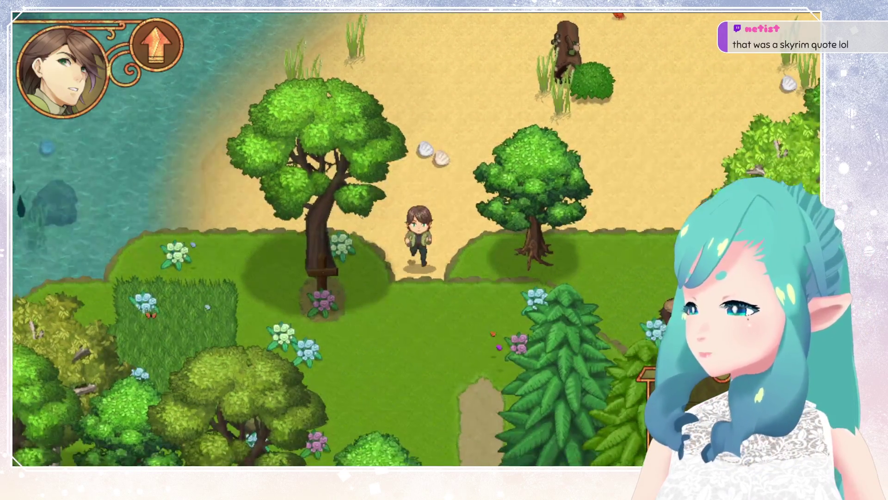
{"action": "key", "text": "Right"}
{"action": "key", "text": "Down"}
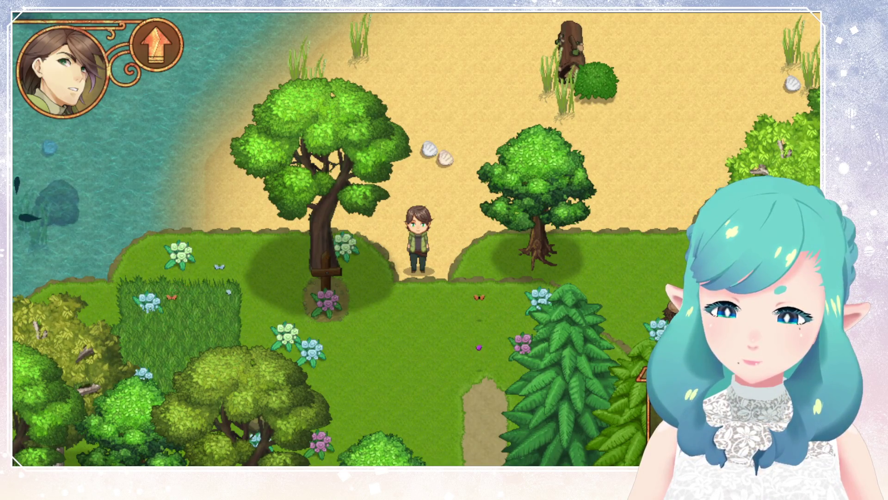
{"action": "key", "text": "Right"}
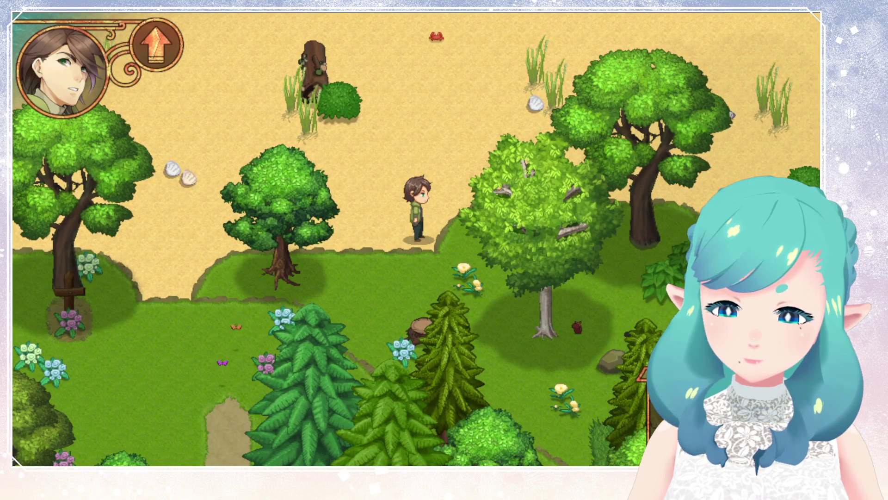
{"action": "key", "text": "Up"}
{"action": "key", "text": "Right"}
{"action": "key", "text": "Right"}
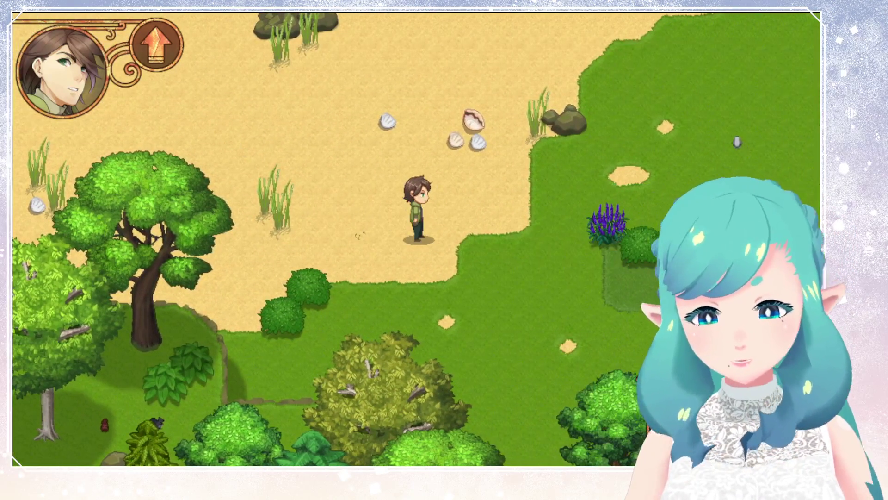
{"action": "key", "text": "Down"}
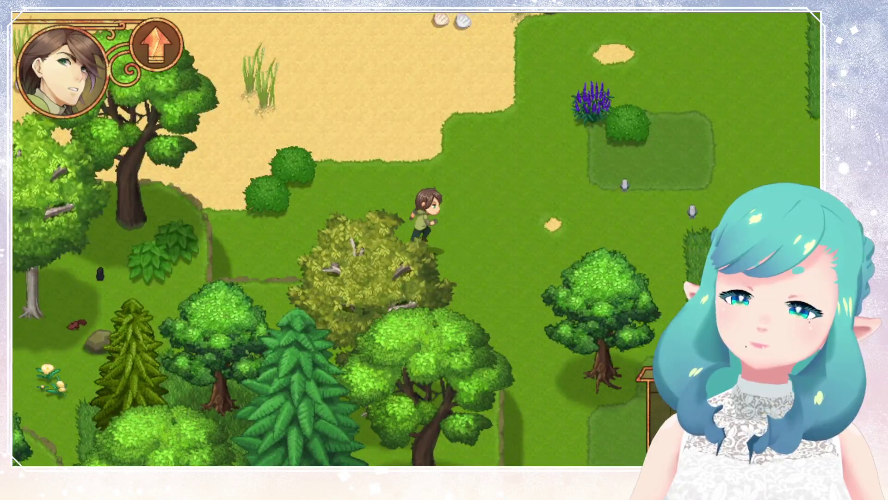
{"action": "key", "text": "Right"}
{"action": "key", "text": "Up"}
{"action": "key", "text": "Up"}
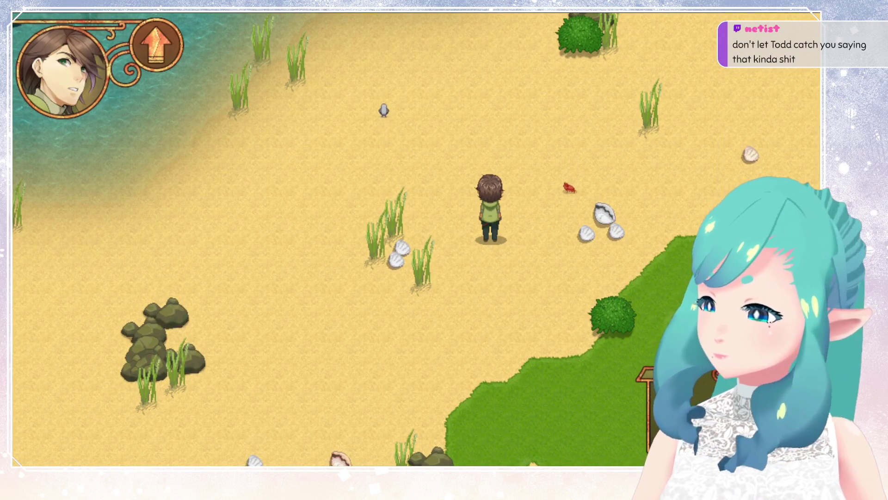
{"action": "key", "text": "alt+F4"}
{"action": "scroll", "coordinate": [518, 206], "scroll_direction": "down", "scroll_amount": 3}
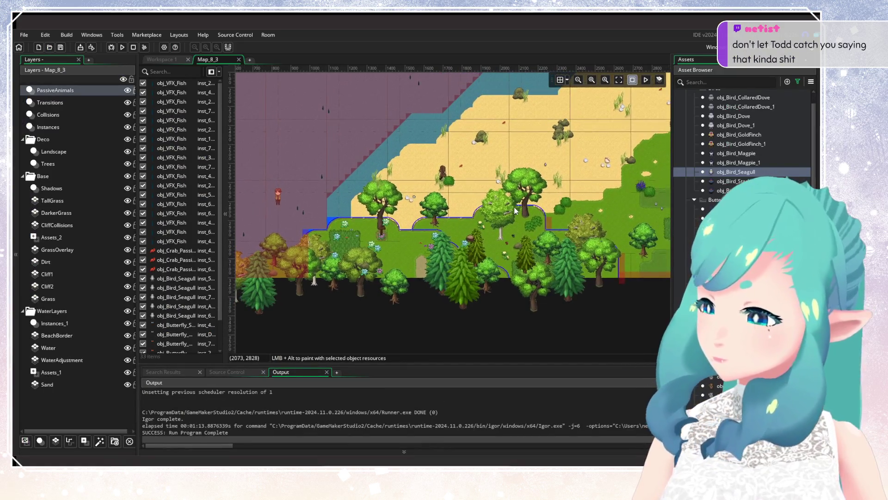
{"action": "scroll", "coordinate": [515, 207], "scroll_direction": "up", "scroll_amount": 2}
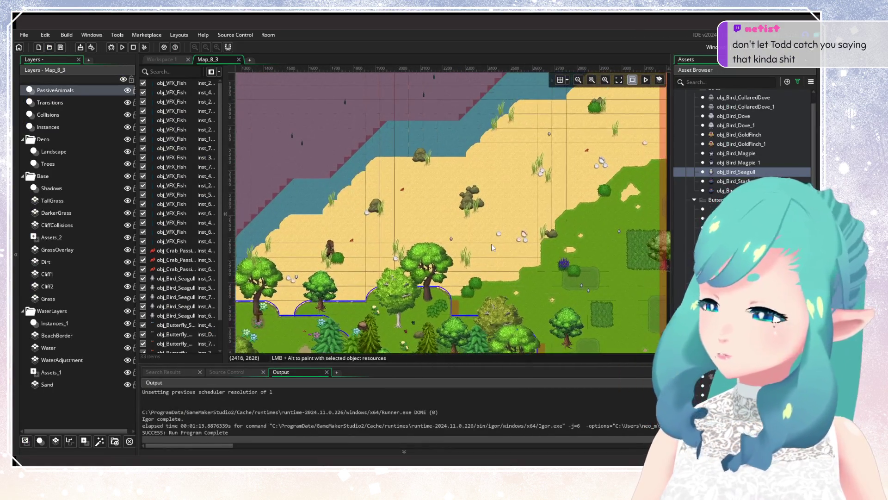
{"action": "scroll", "coordinate": [491, 244], "scroll_direction": "down", "scroll_amount": 2}
{"action": "scroll", "coordinate": [498, 235], "scroll_direction": "up", "scroll_amount": 3}
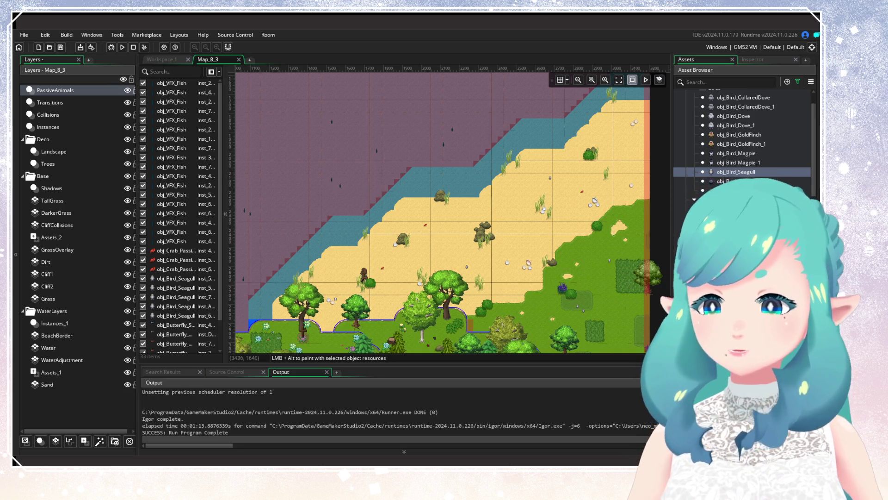
{"action": "left_click", "coordinate": [798, 82]}
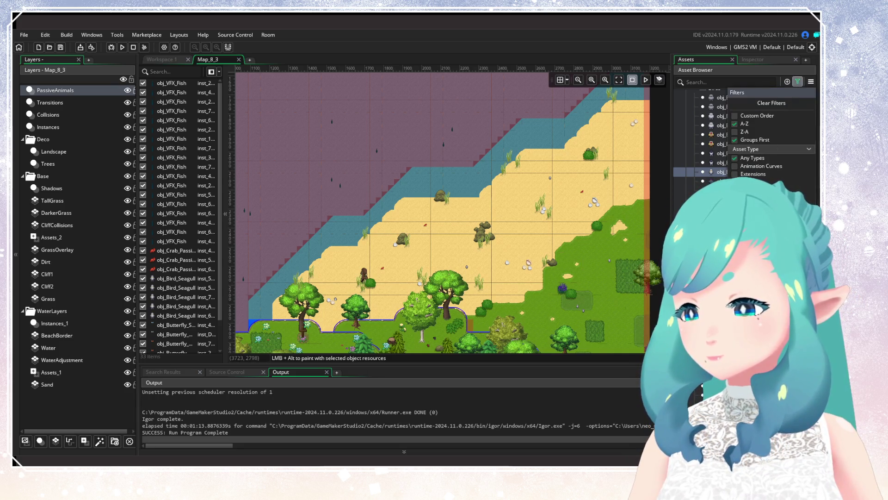
Search the assets for 'Map_9_3' and open that room
{"action": "left_click", "coordinate": [696, 82]}
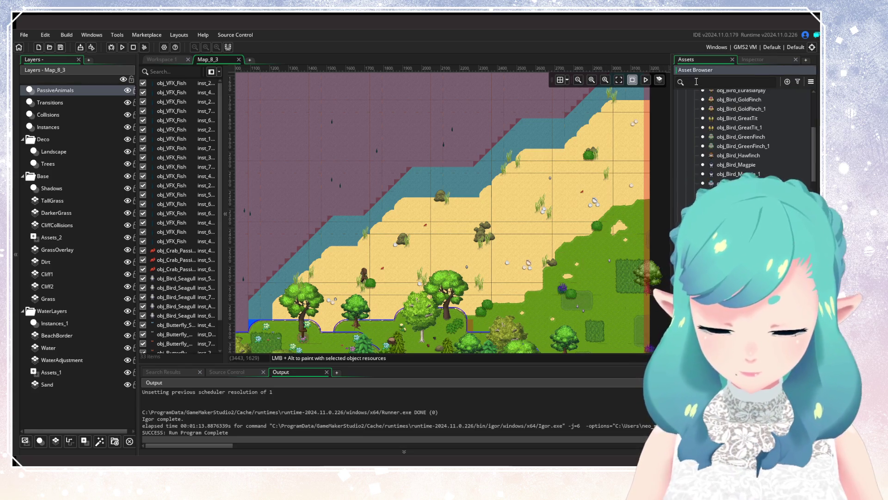
{"action": "type", "text": "Map_9"}
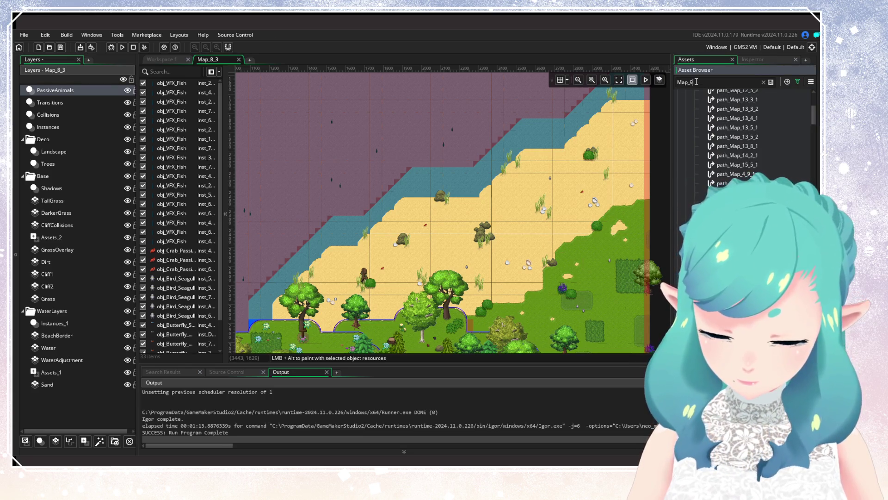
{"action": "type", "text": "_3"}
{"action": "left_click", "coordinate": [723, 134]}
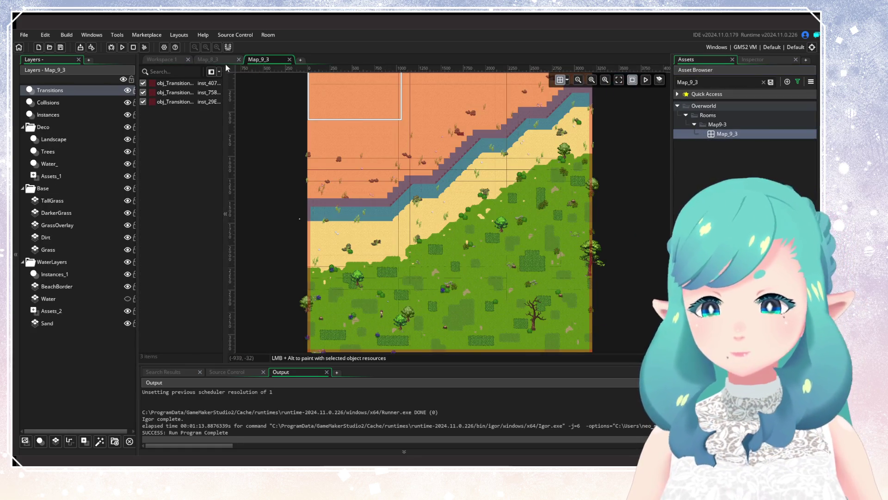
Close the Map_8_3 room tab and make Map_9_3's Water layer visible
{"action": "left_click", "coordinate": [238, 60]}
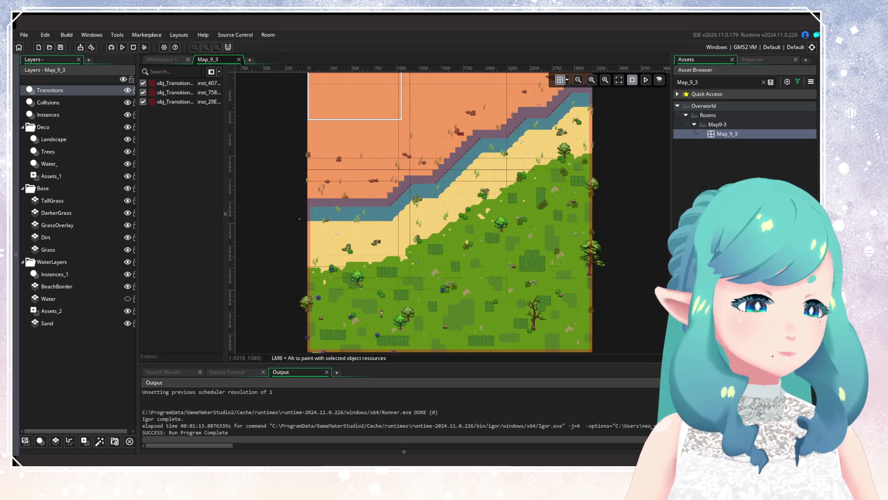
{"action": "left_click_drag", "start_coordinate": [460, 245], "coordinate": [418, 274]}
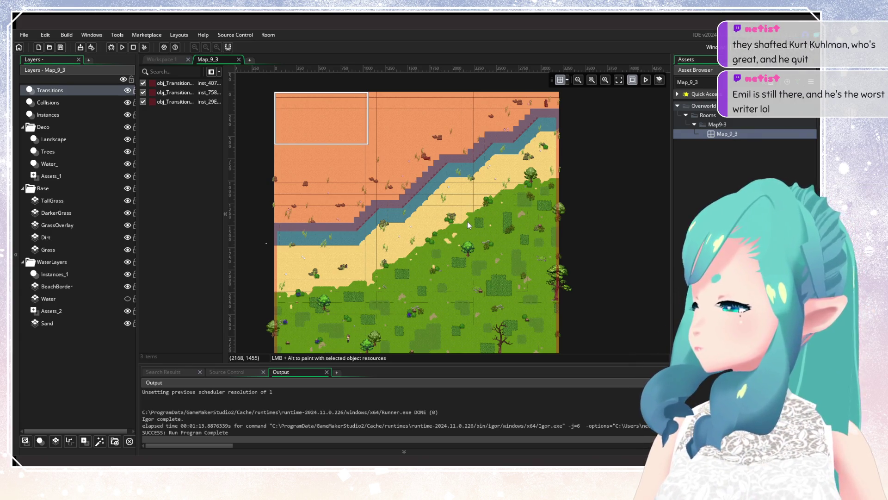
{"action": "left_click", "coordinate": [127, 298]}
{"action": "left_click_drag", "start_coordinate": [353, 232], "coordinate": [373, 215]}
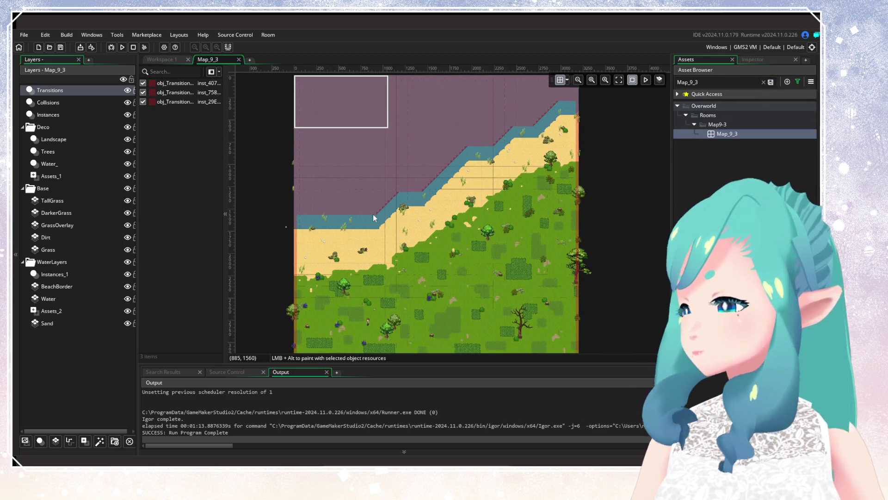
{"action": "scroll", "coordinate": [368, 218], "scroll_direction": "up", "scroll_amount": 3}
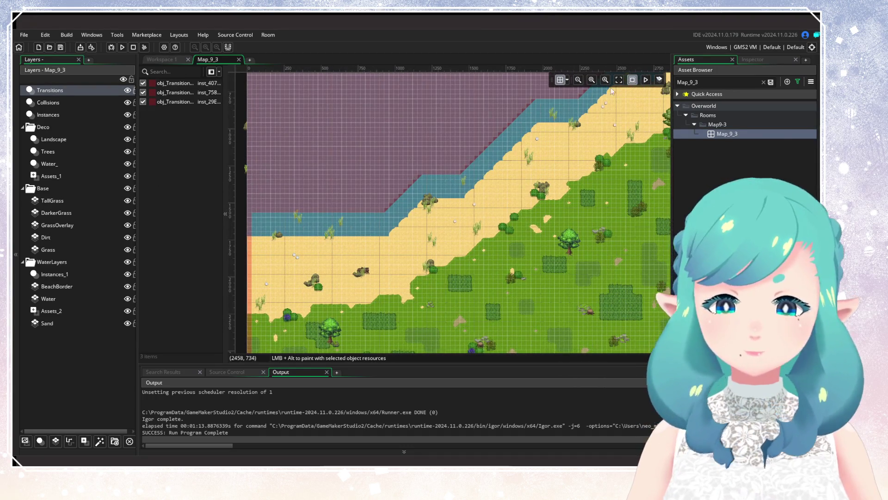
{"action": "left_click", "coordinate": [561, 80]}
Create a new instance layer and rename it PassiveAnimals
{"action": "left_click", "coordinate": [40, 441]}
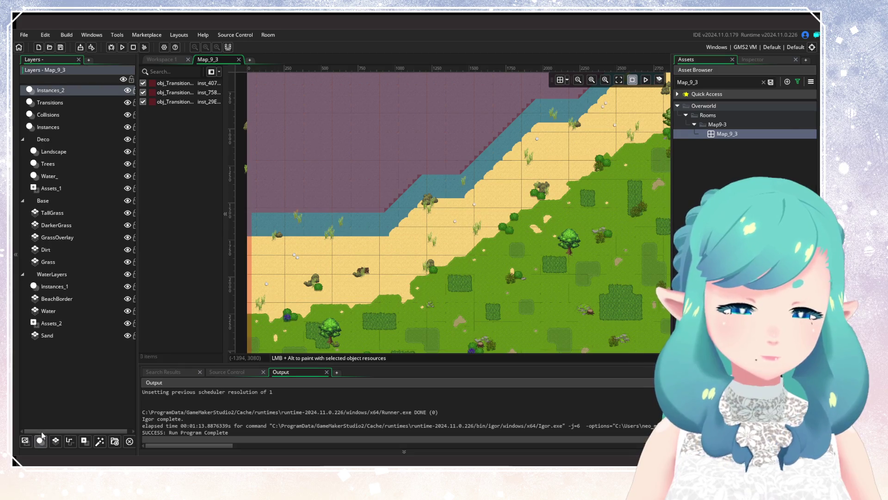
{"action": "right_click", "coordinate": [70, 93]}
{"action": "left_click", "coordinate": [91, 109]}
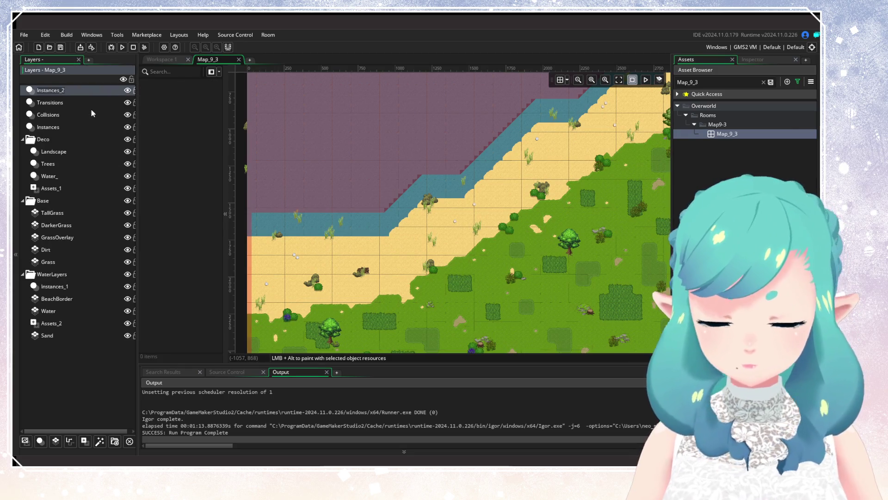
{"action": "type", "text": "PassiveAnimals"}
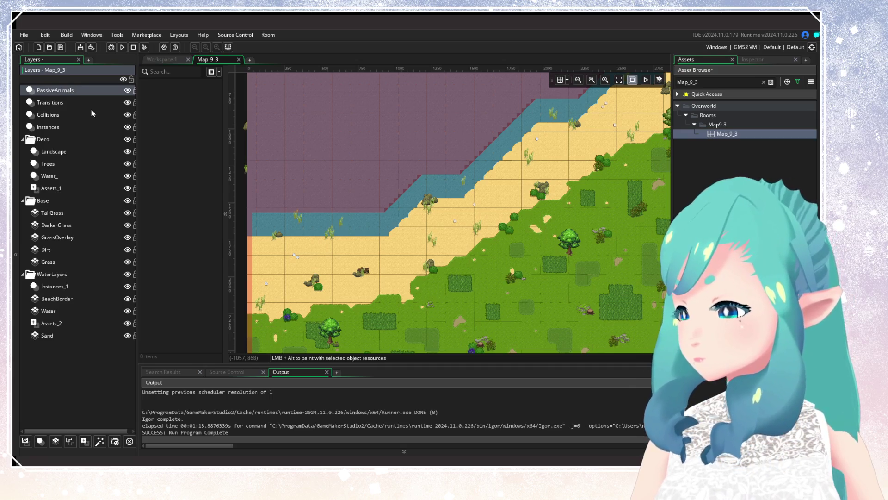
{"action": "key", "text": "Return"}
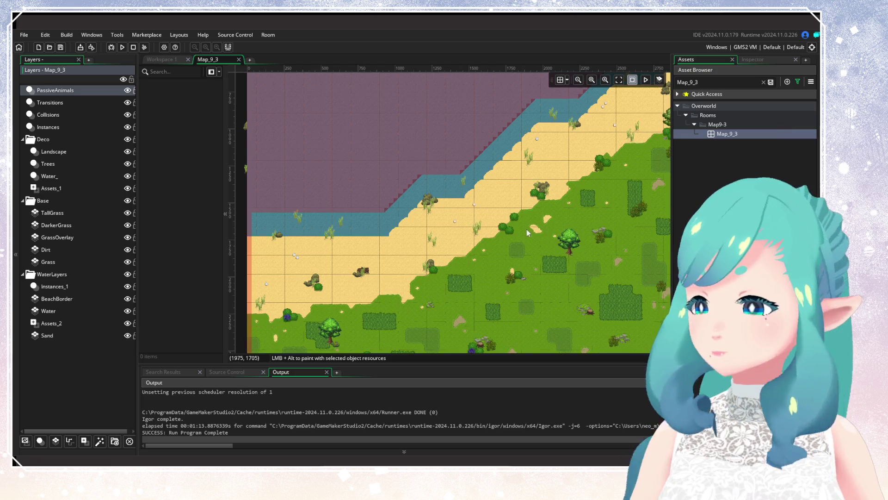
{"action": "scroll", "coordinate": [526, 229], "scroll_direction": "down", "scroll_amount": 3}
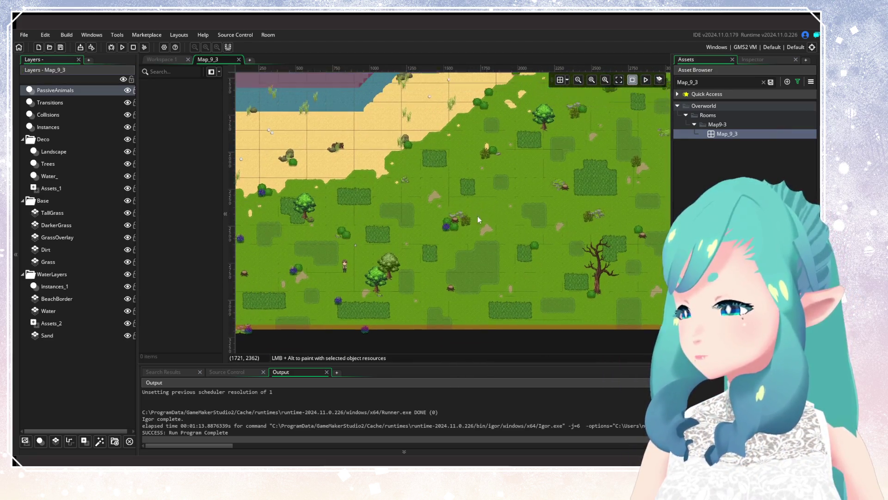
{"action": "scroll", "coordinate": [467, 223], "scroll_direction": "up", "scroll_amount": 2}
{"action": "scroll", "coordinate": [467, 223], "scroll_direction": "down", "scroll_amount": 1}
{"action": "scroll", "coordinate": [467, 223], "scroll_direction": "up", "scroll_amount": 1}
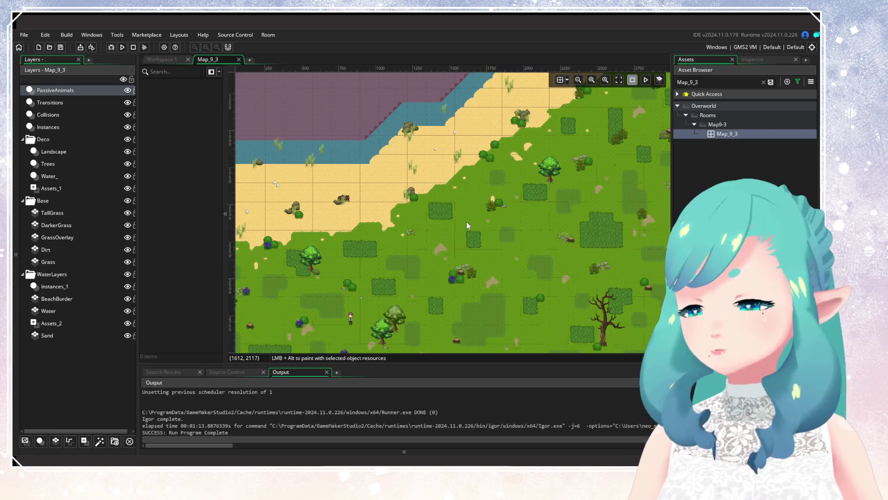
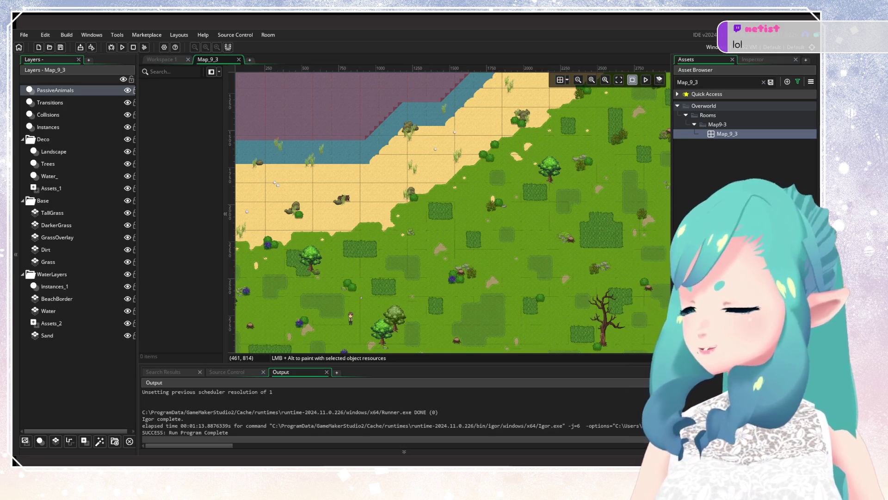
Pan and zoom the Map_9_3 room view across its water and shoreline
{"action": "scroll", "coordinate": [452, 209], "scroll_direction": "up", "scroll_amount": 3}
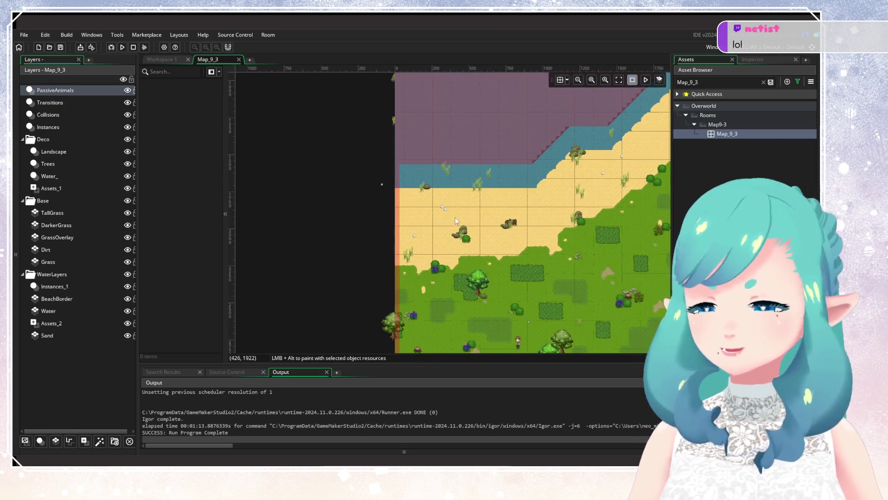
{"action": "mouse_move", "coordinate": [452, 208]}
{"action": "left_mouse_down"}
{"action": "mouse_move", "coordinate": [412, 232]}
{"action": "mouse_move", "coordinate": [402, 257]}
{"action": "mouse_move", "coordinate": [380, 245]}
{"action": "mouse_move", "coordinate": [290, 258]}
{"action": "left_mouse_up"}
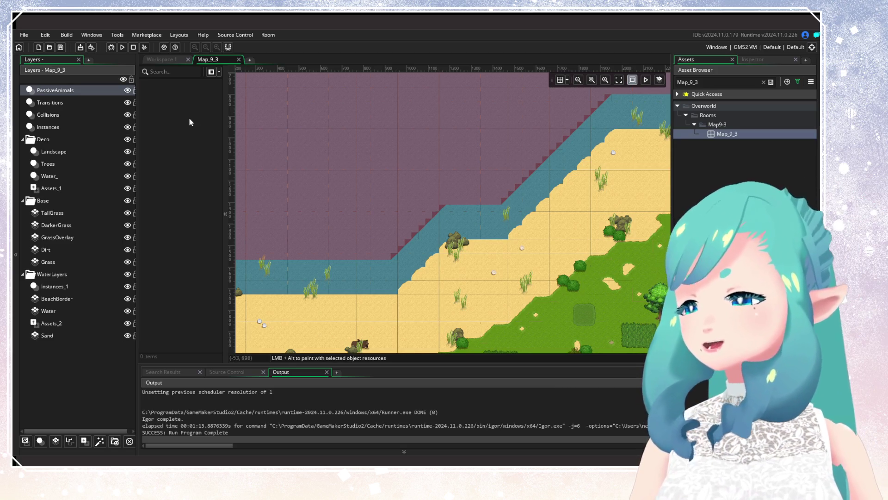
{"action": "left_click_drag", "start_coordinate": [338, 193], "coordinate": [433, 185]}
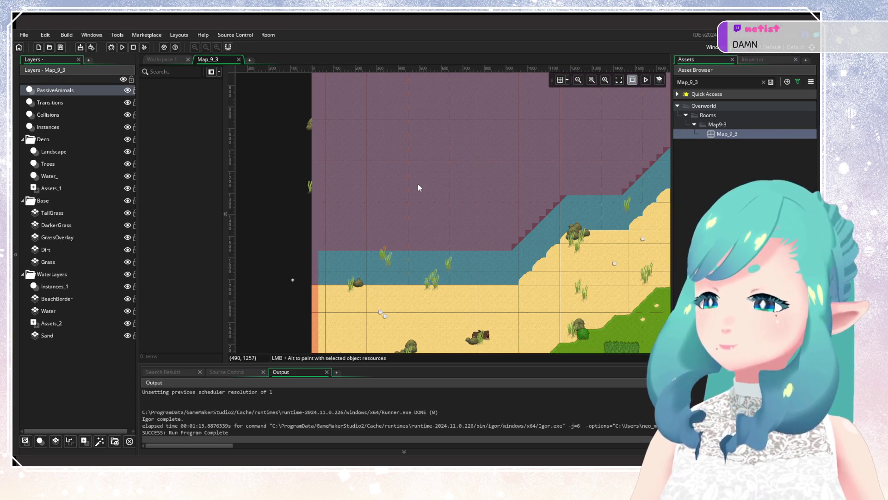
{"action": "scroll", "coordinate": [418, 187], "scroll_direction": "right", "scroll_amount": 4}
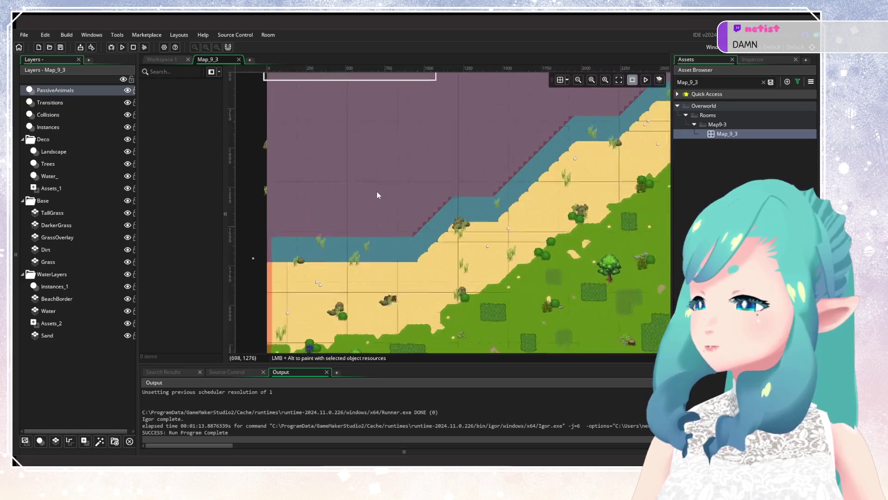
{"action": "scroll", "coordinate": [377, 194], "scroll_direction": "up", "scroll_amount": 2}
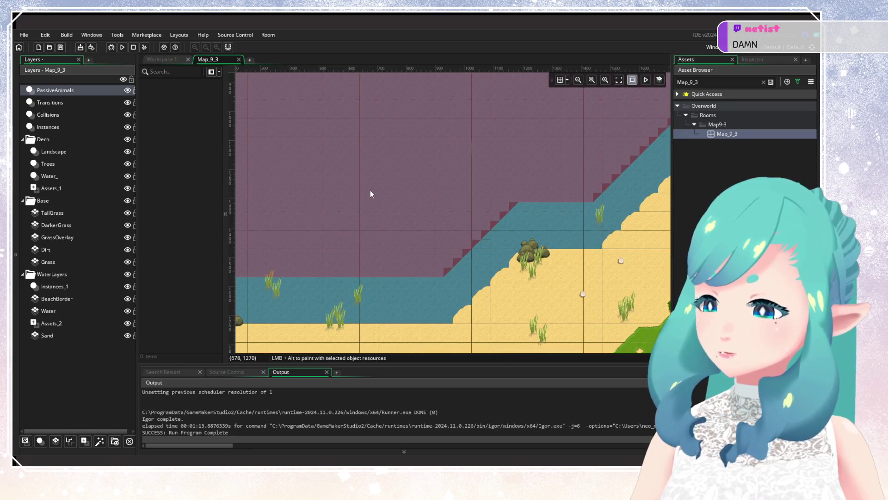
{"action": "mouse_move", "coordinate": [370, 194]}
{"action": "left_mouse_down"}
{"action": "mouse_move", "coordinate": [432, 184]}
{"action": "mouse_move", "coordinate": [487, 155]}
{"action": "left_mouse_up"}
{"action": "scroll", "coordinate": [373, 186], "scroll_direction": "down", "scroll_amount": 2}
{"action": "scroll", "coordinate": [448, 193], "scroll_direction": "up", "scroll_amount": 1}
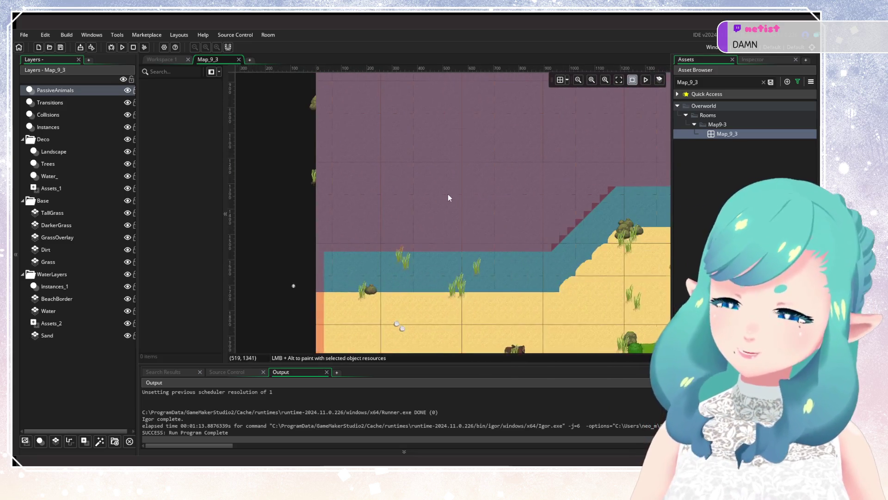
{"action": "scroll", "coordinate": [448, 194], "scroll_direction": "up", "scroll_amount": 1}
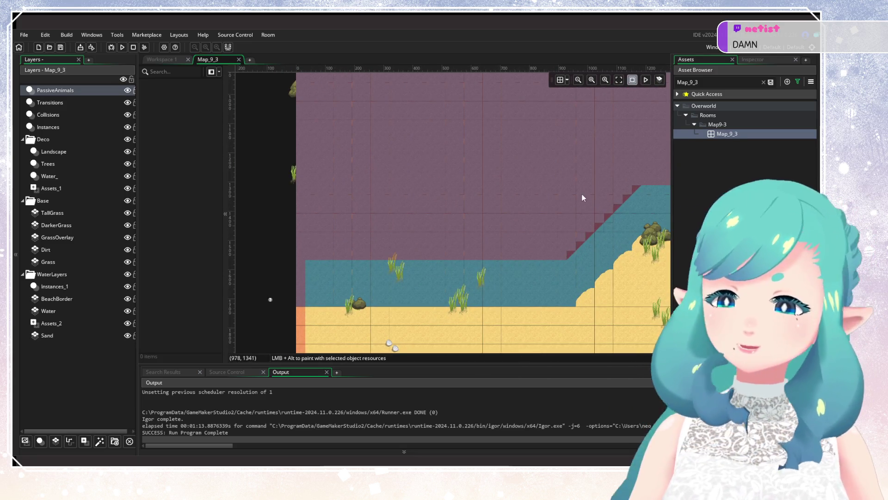
Clear the Asset Browser search, check its filter options, and bring the beach into view
{"action": "left_click", "coordinate": [764, 82]}
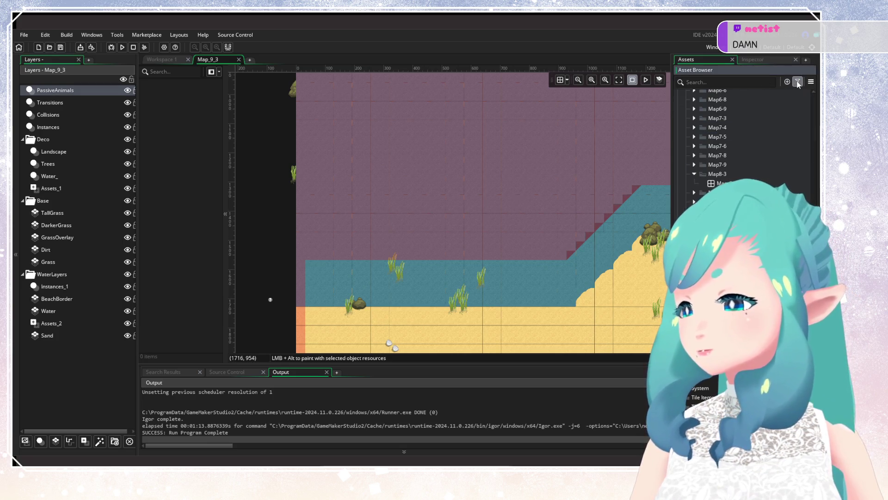
{"action": "left_click", "coordinate": [797, 82]}
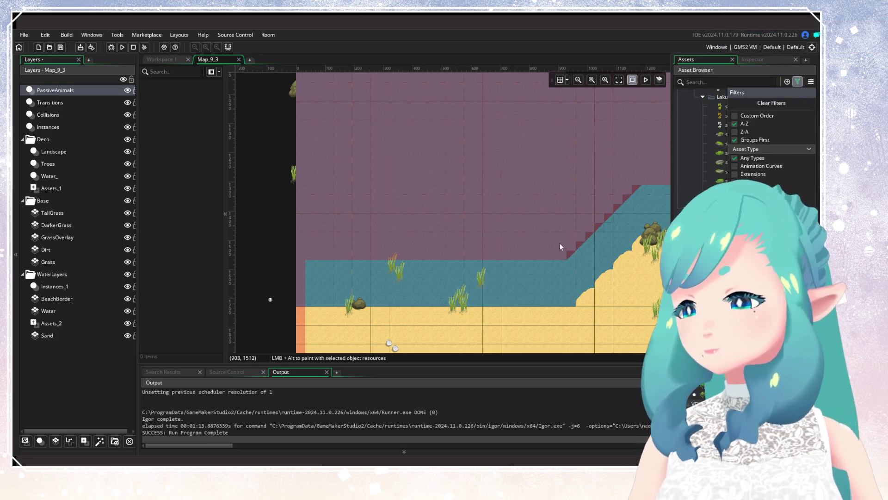
{"action": "left_click_drag", "start_coordinate": [559, 243], "coordinate": [423, 194]}
{"action": "scroll", "coordinate": [742, 138], "scroll_direction": "up", "scroll_amount": 15}
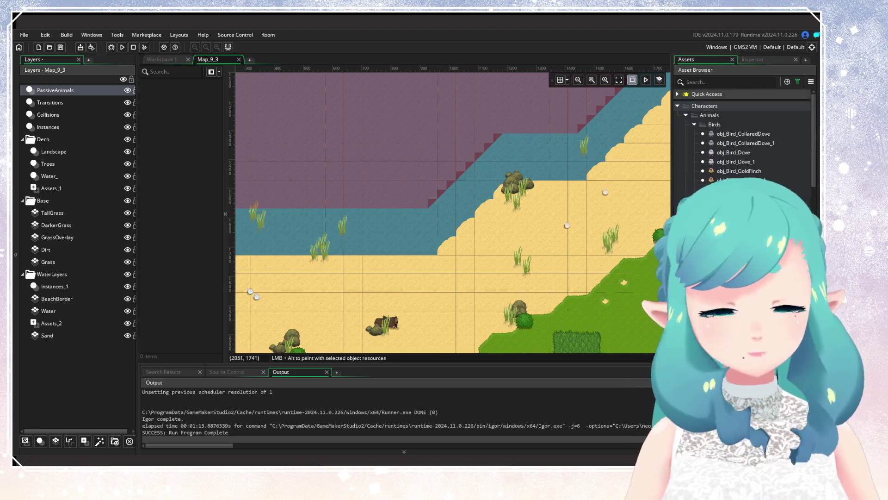
{"action": "mouse_move", "coordinate": [256, 355]}
{"action": "left_mouse_down"}
{"action": "mouse_move", "coordinate": [247, 347]}
{"action": "mouse_move", "coordinate": [372, 125]}
{"action": "mouse_move", "coordinate": [400, 267]}
{"action": "mouse_move", "coordinate": [409, 261]}
{"action": "left_mouse_up"}
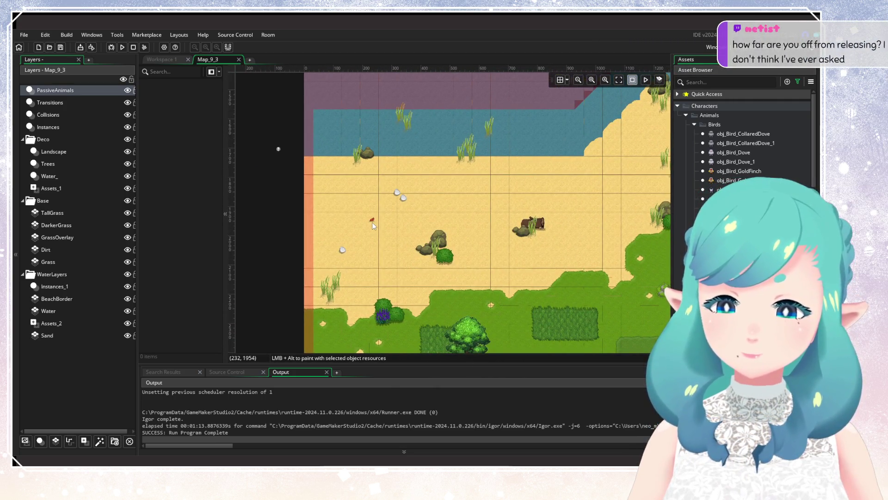
Place the first five crab instances on the beach sand
{"action": "left_click", "coordinate": [371, 222], "text": "alt"}
{"action": "left_click", "coordinate": [400, 252], "text": "alt"}
{"action": "left_click", "coordinate": [502, 201], "text": "alt"}
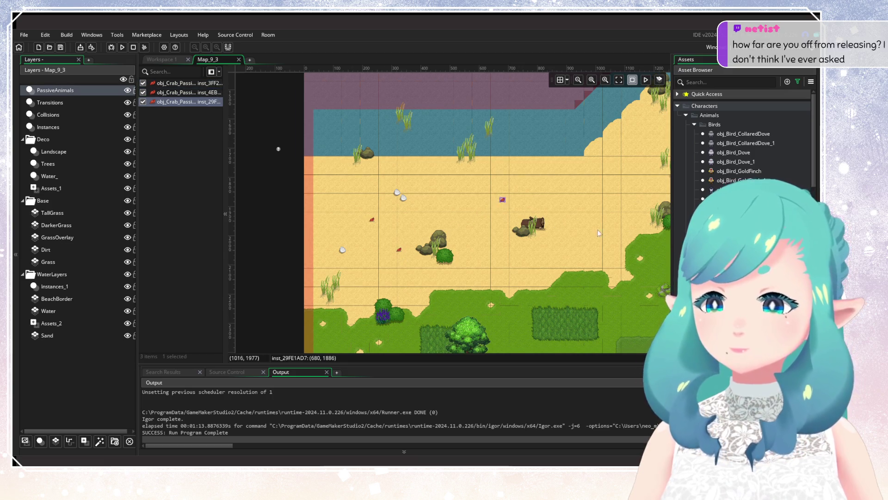
{"action": "scroll", "coordinate": [471, 228], "scroll_direction": "right", "scroll_amount": 10}
{"action": "scroll", "coordinate": [471, 228], "scroll_direction": "up", "scroll_amount": 4}
{"action": "left_click", "coordinate": [481, 222], "text": "alt"}
{"action": "left_click", "coordinate": [484, 227], "text": "alt"}
{"action": "scroll", "coordinate": [488, 237], "scroll_direction": "right", "scroll_amount": 3}
{"action": "scroll", "coordinate": [487, 237], "scroll_direction": "up", "scroll_amount": 4}
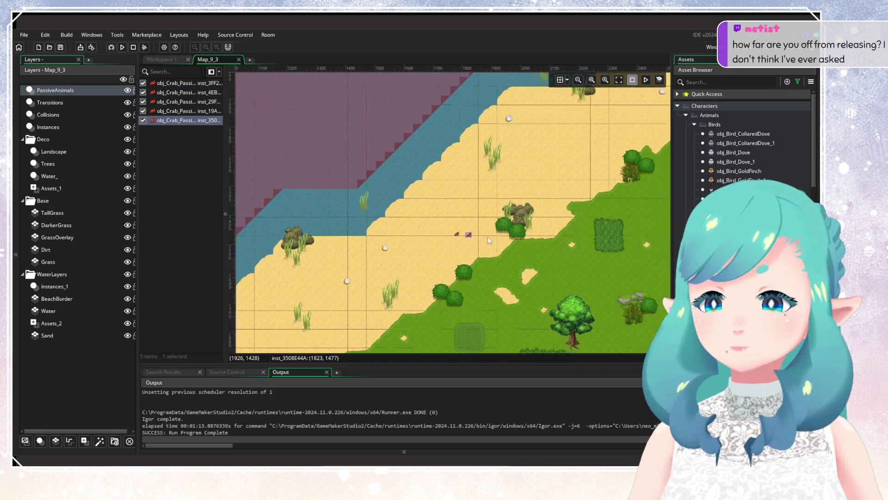
Place five more crabs further along the beach, ten in total
{"action": "left_click", "coordinate": [462, 220], "text": "alt"}
{"action": "left_click", "coordinate": [481, 229], "text": "alt"}
{"action": "left_click", "coordinate": [495, 235], "text": "alt"}
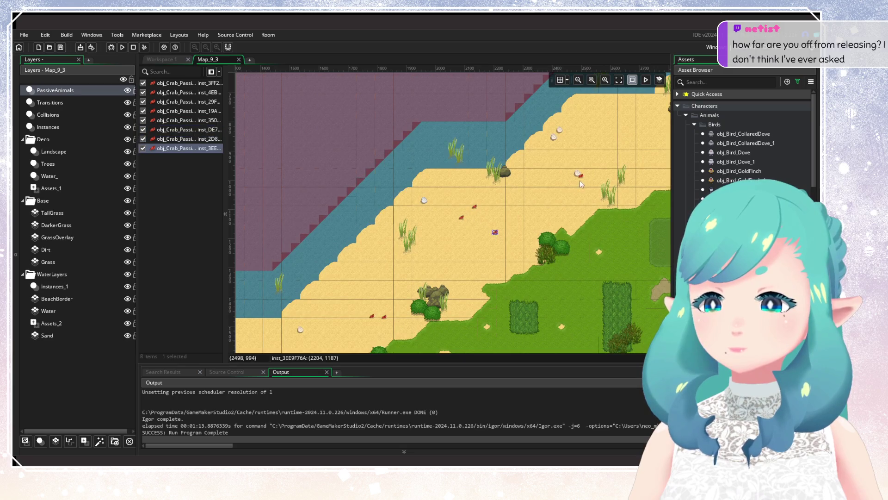
{"action": "scroll", "coordinate": [499, 222], "scroll_direction": "right", "scroll_amount": 5}
{"action": "left_click", "coordinate": [504, 204], "text": "alt"}
{"action": "scroll", "coordinate": [493, 253], "scroll_direction": "up", "scroll_amount": 3}
{"action": "scroll", "coordinate": [493, 253], "scroll_direction": "right", "scroll_amount": 4}
{"action": "scroll", "coordinate": [493, 253], "scroll_direction": "up", "scroll_amount": 1}
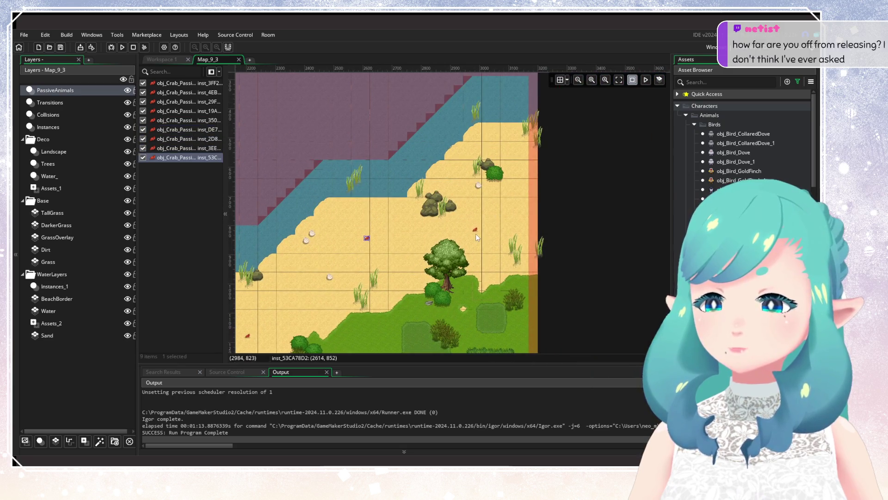
{"action": "left_click", "coordinate": [476, 234], "text": "alt"}
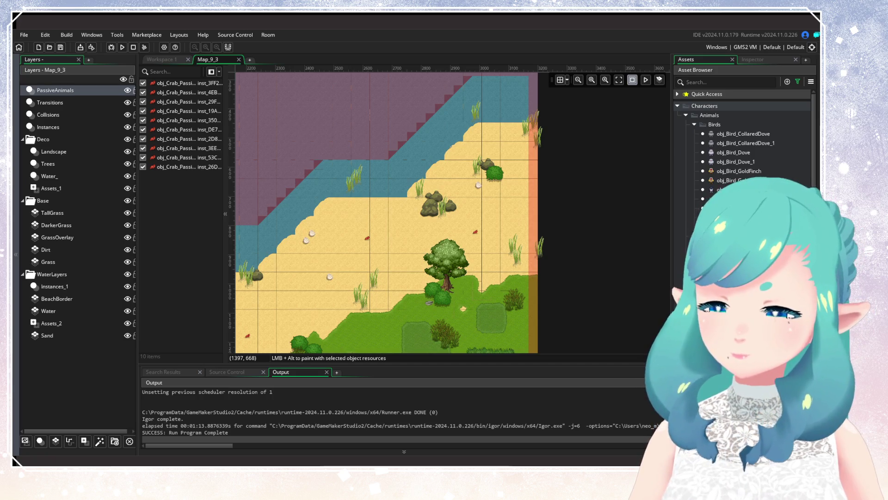
Zoom and pan the world map around the village, factory and port town
{"action": "scroll", "coordinate": [340, 262], "scroll_direction": "up", "scroll_amount": 2}
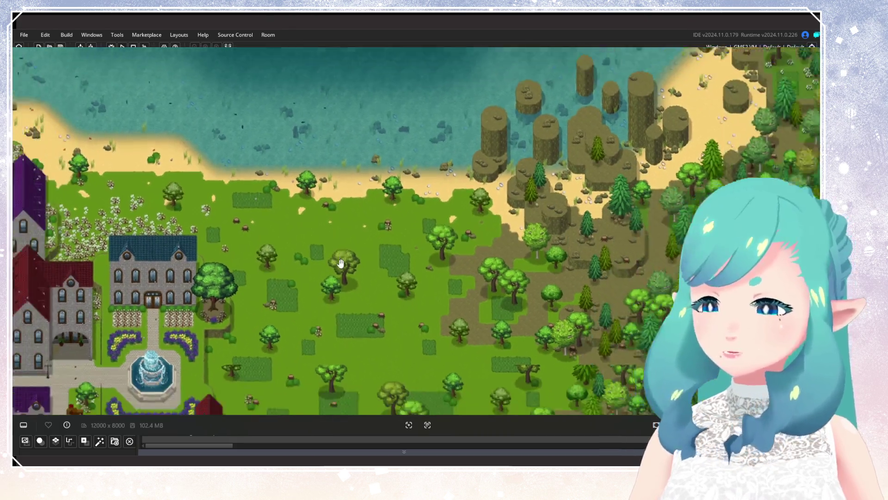
{"action": "scroll", "coordinate": [341, 263], "scroll_direction": "down", "scroll_amount": 3}
{"action": "scroll", "coordinate": [551, 245], "scroll_direction": "up", "scroll_amount": 2}
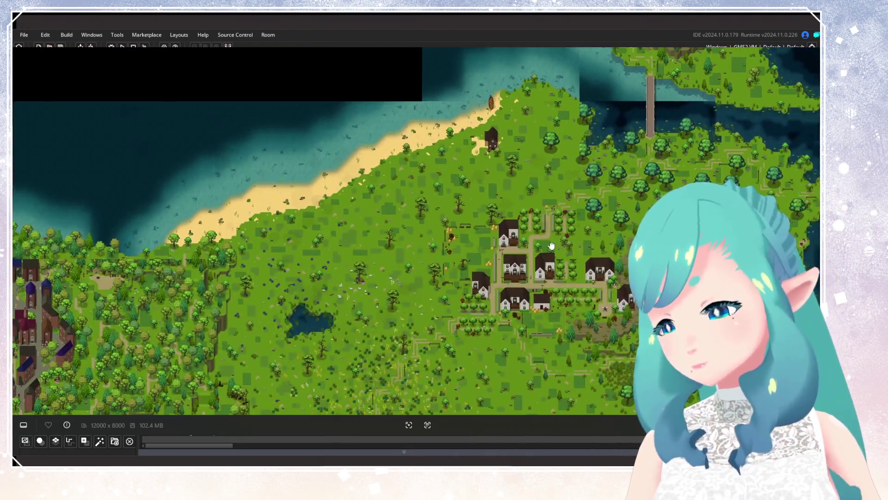
{"action": "scroll", "coordinate": [552, 245], "scroll_direction": "down", "scroll_amount": 4}
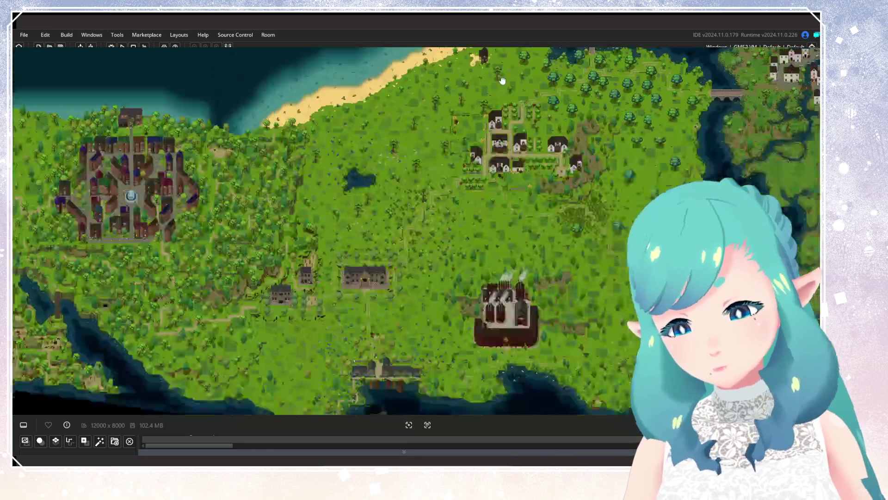
{"action": "mouse_move", "coordinate": [503, 81]}
{"action": "left_mouse_down"}
{"action": "mouse_move", "coordinate": [506, 188]}
{"action": "mouse_move", "coordinate": [470, 165]}
{"action": "mouse_move", "coordinate": [396, 264]}
{"action": "left_mouse_up"}
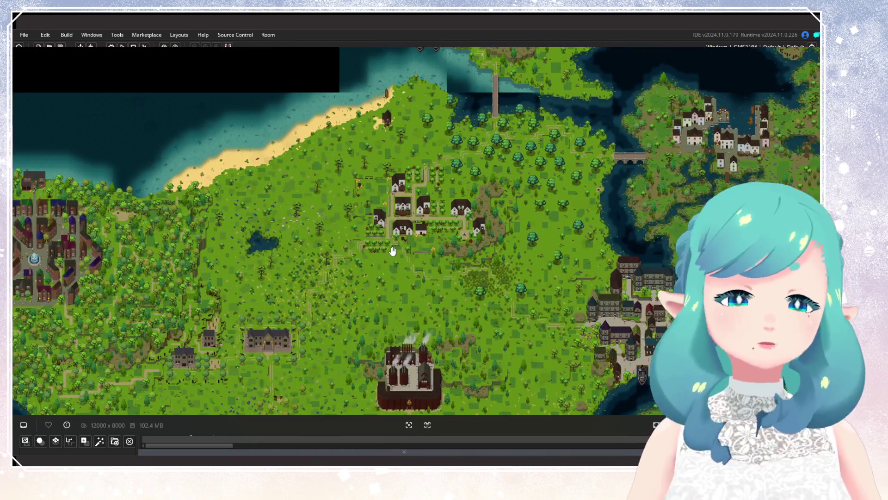
{"action": "left_click_drag", "start_coordinate": [379, 201], "coordinate": [384, 308]}
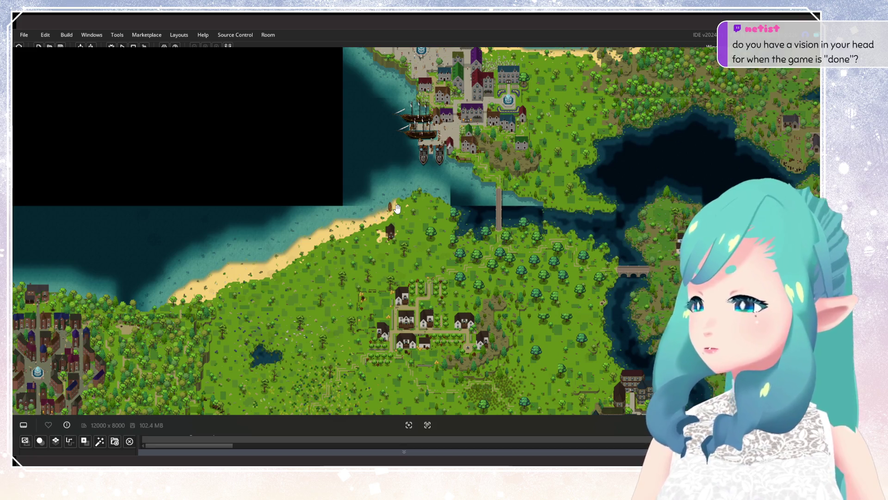
{"action": "scroll", "coordinate": [382, 233], "scroll_direction": "down", "scroll_amount": 3}
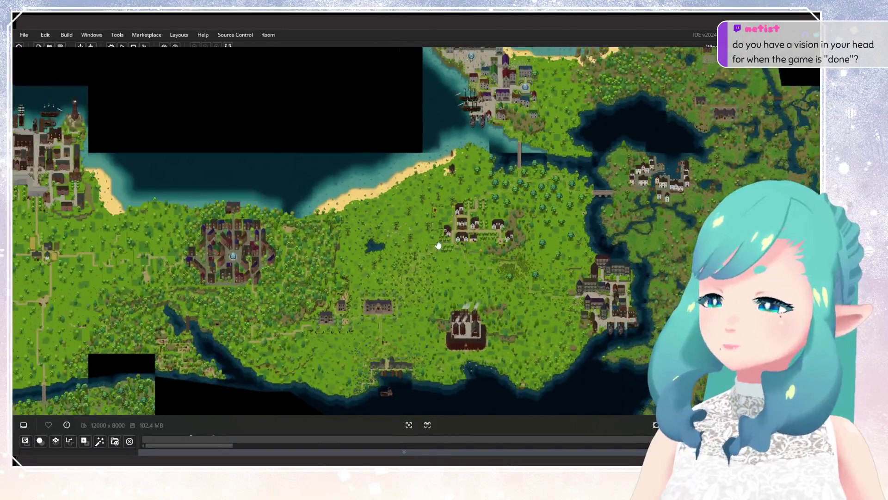
{"action": "scroll", "coordinate": [443, 228], "scroll_direction": "up", "scroll_amount": 2}
{"action": "scroll", "coordinate": [372, 262], "scroll_direction": "up", "scroll_amount": 2}
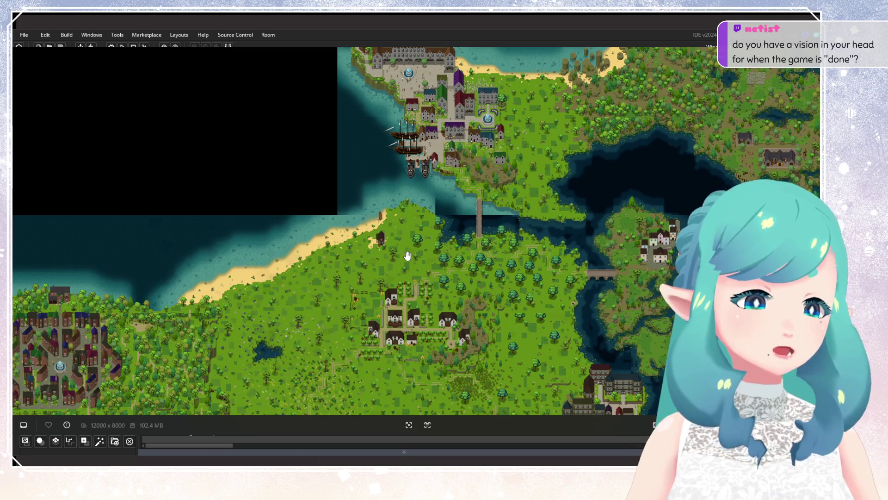
{"action": "scroll", "coordinate": [493, 142], "scroll_direction": "down", "scroll_amount": 2}
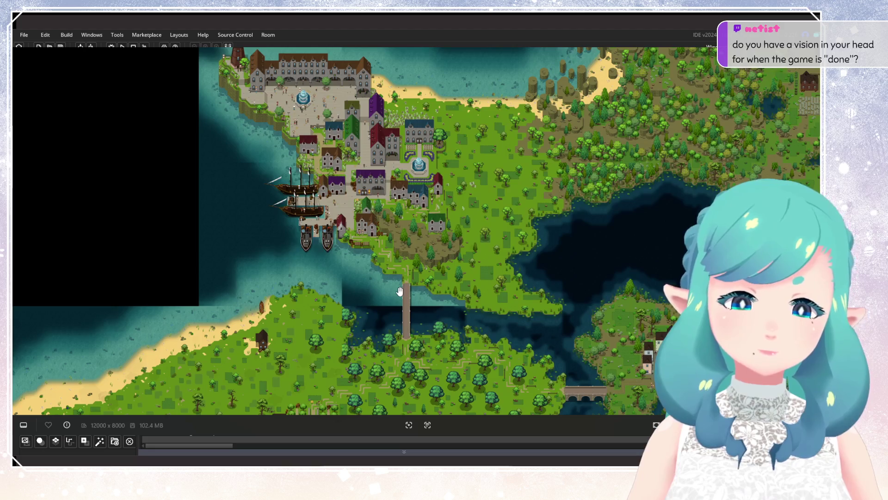
{"action": "left_click_drag", "start_coordinate": [407, 285], "coordinate": [504, 201]}
{"action": "scroll", "coordinate": [504, 201], "scroll_direction": "up", "scroll_amount": 3}
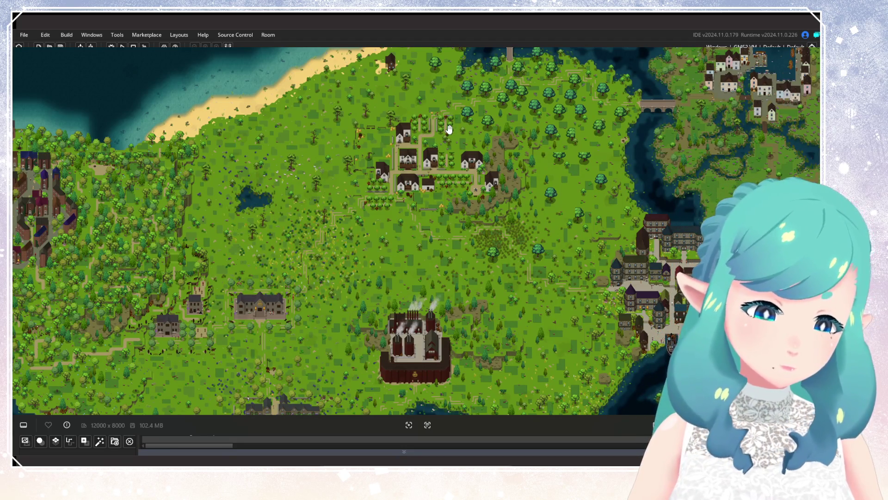
Pan back to the village, then across the northern coast, river and eastern town
{"action": "left_click_drag", "start_coordinate": [447, 128], "coordinate": [442, 265]}
{"action": "scroll", "coordinate": [459, 242], "scroll_direction": "up", "scroll_amount": 5}
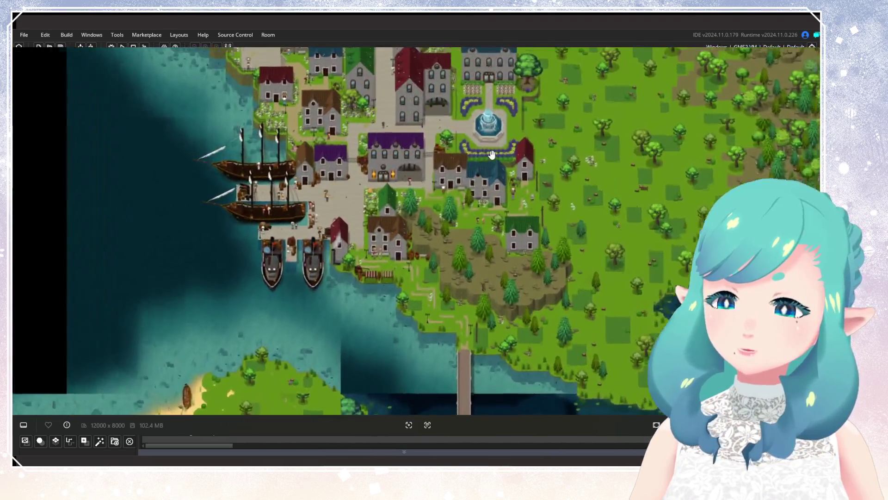
{"action": "scroll", "coordinate": [484, 242], "scroll_direction": "down", "scroll_amount": 2}
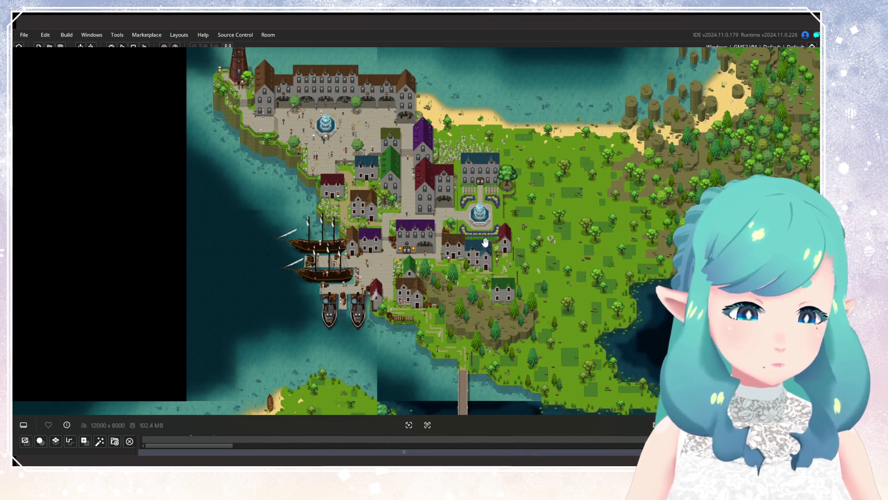
{"action": "scroll", "coordinate": [484, 239], "scroll_direction": "down", "scroll_amount": 10}
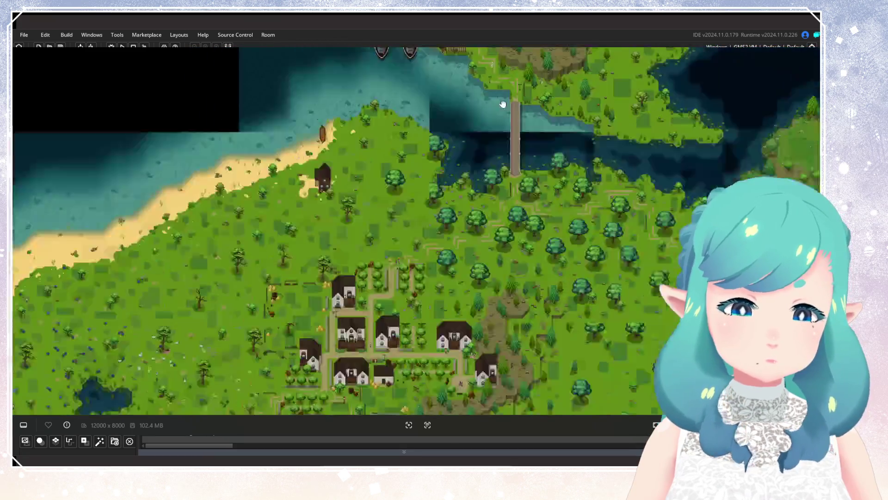
{"action": "scroll", "coordinate": [509, 160], "scroll_direction": "up", "scroll_amount": 3}
{"action": "scroll", "coordinate": [508, 160], "scroll_direction": "down", "scroll_amount": 2}
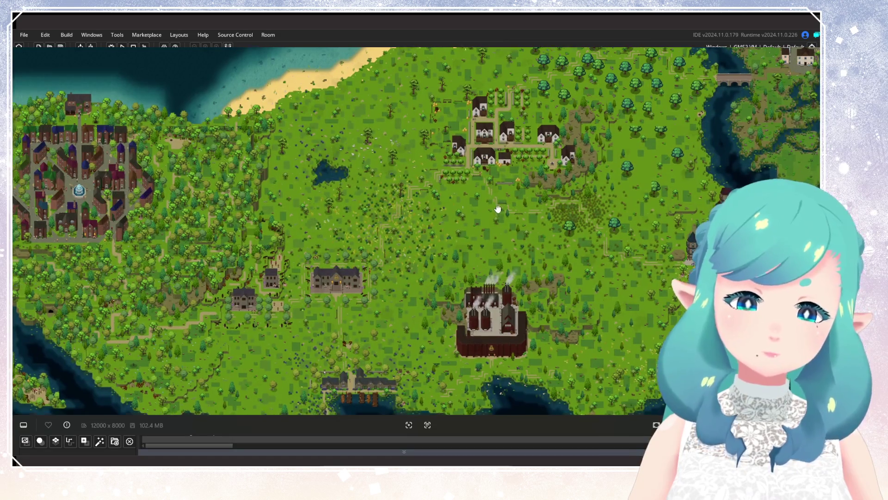
{"action": "left_click_drag", "start_coordinate": [498, 206], "coordinate": [488, 165]}
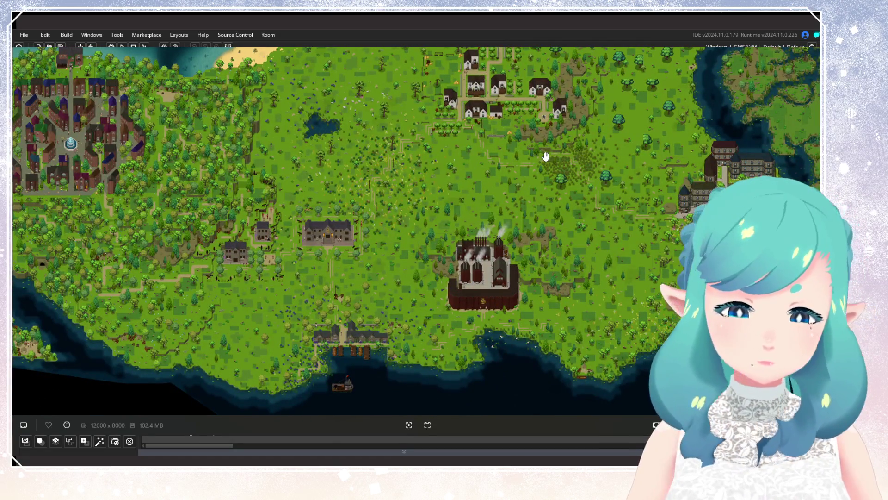
{"action": "scroll", "coordinate": [546, 156], "scroll_direction": "down", "scroll_amount": 1}
{"action": "mouse_move", "coordinate": [546, 156]}
{"action": "left_mouse_down"}
{"action": "mouse_move", "coordinate": [484, 271]}
{"action": "mouse_move", "coordinate": [491, 214]}
{"action": "left_mouse_up"}
{"action": "left_click_drag", "start_coordinate": [550, 196], "coordinate": [572, 183]}
{"action": "left_click_drag", "start_coordinate": [227, 282], "coordinate": [611, 238]}
{"action": "left_click_drag", "start_coordinate": [184, 228], "coordinate": [294, 238]}
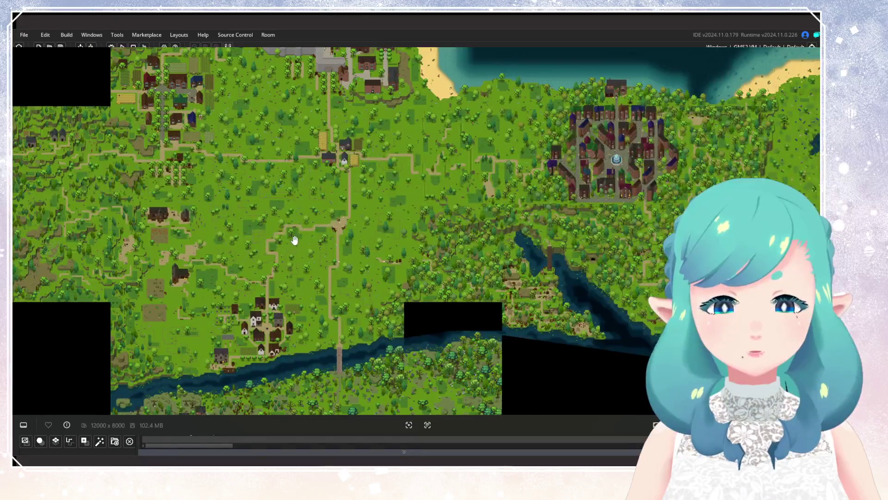
{"action": "left_click_drag", "start_coordinate": [432, 234], "coordinate": [93, 228]}
{"action": "left_click_drag", "start_coordinate": [579, 220], "coordinate": [381, 252]}
{"action": "scroll", "coordinate": [549, 148], "scroll_direction": "down", "scroll_amount": 1}
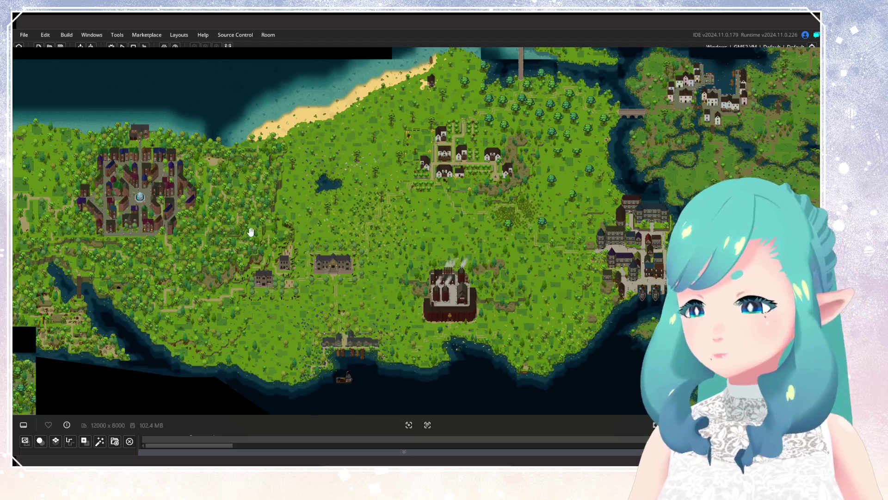
Pan past the western villages and harbour town, then zoom out to the full map
{"action": "left_click_drag", "start_coordinate": [250, 230], "coordinate": [672, 221]}
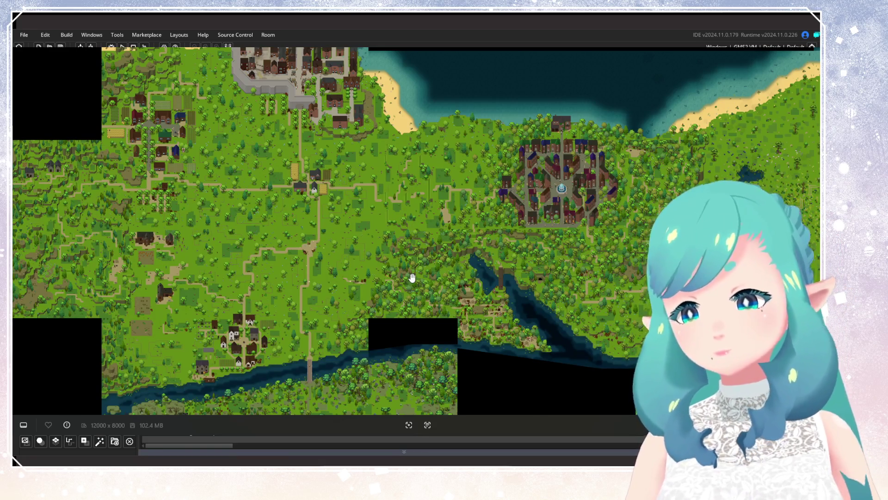
{"action": "left_click_drag", "start_coordinate": [412, 264], "coordinate": [236, 270]}
{"action": "scroll", "coordinate": [470, 218], "scroll_direction": "up", "scroll_amount": 6}
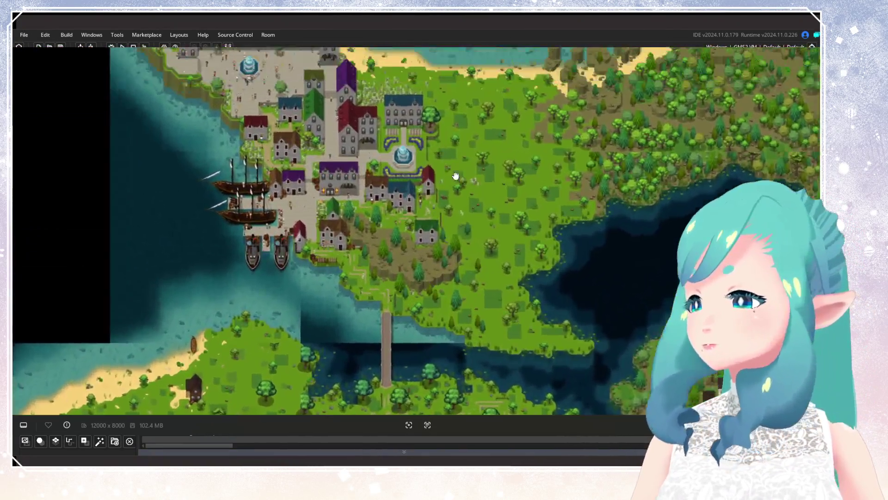
{"action": "mouse_move", "coordinate": [456, 176]}
{"action": "left_mouse_down"}
{"action": "mouse_move", "coordinate": [456, 188]}
{"action": "mouse_move", "coordinate": [446, 75]}
{"action": "mouse_move", "coordinate": [470, 135]}
{"action": "left_mouse_up"}
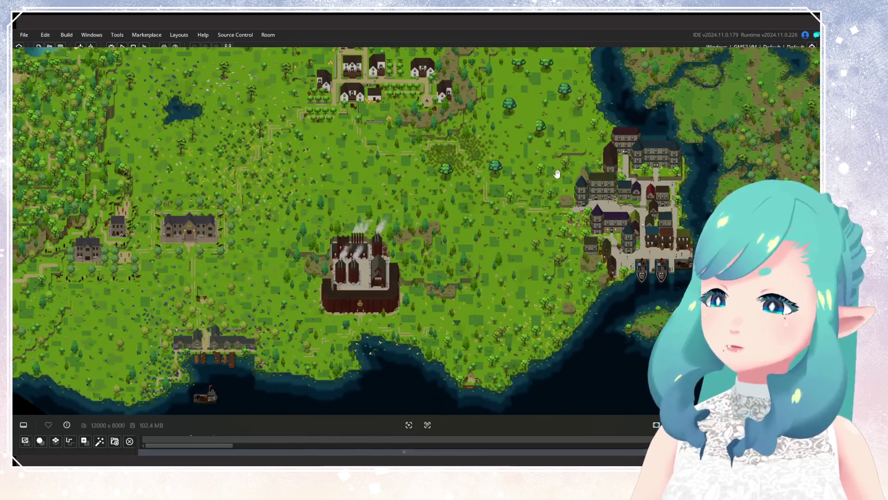
{"action": "scroll", "coordinate": [444, 160], "scroll_direction": "down", "scroll_amount": 6}
{"action": "scroll", "coordinate": [445, 183], "scroll_direction": "down", "scroll_amount": 2}
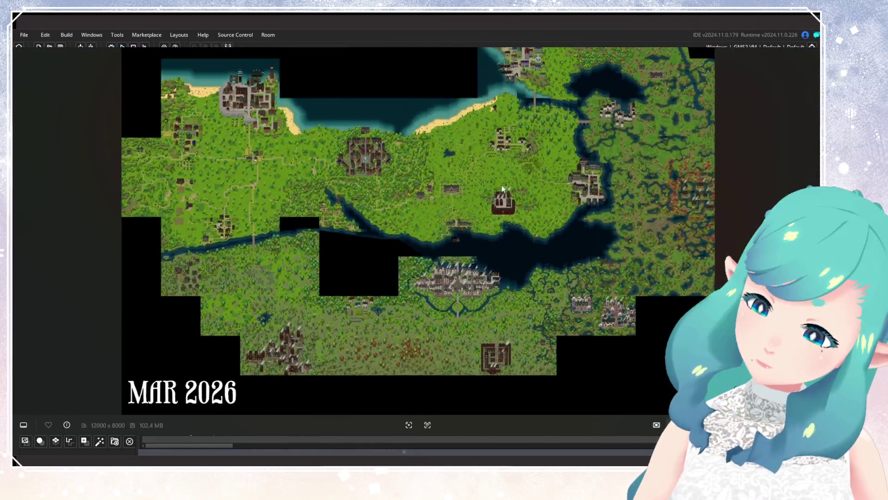
Zoom in on the lake, central village and northern port town
{"action": "scroll", "coordinate": [502, 185], "scroll_direction": "up", "scroll_amount": 2}
{"action": "left_click_drag", "start_coordinate": [440, 286], "coordinate": [441, 180]}
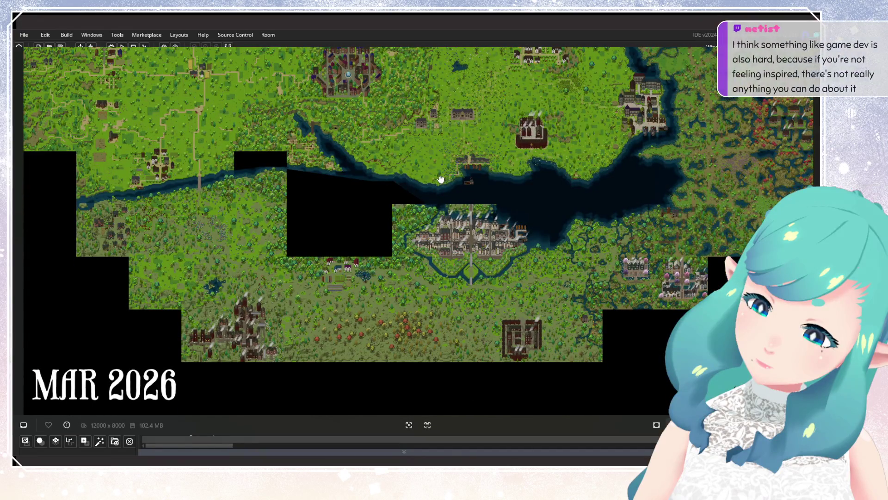
{"action": "left_click_drag", "start_coordinate": [607, 134], "coordinate": [606, 267]}
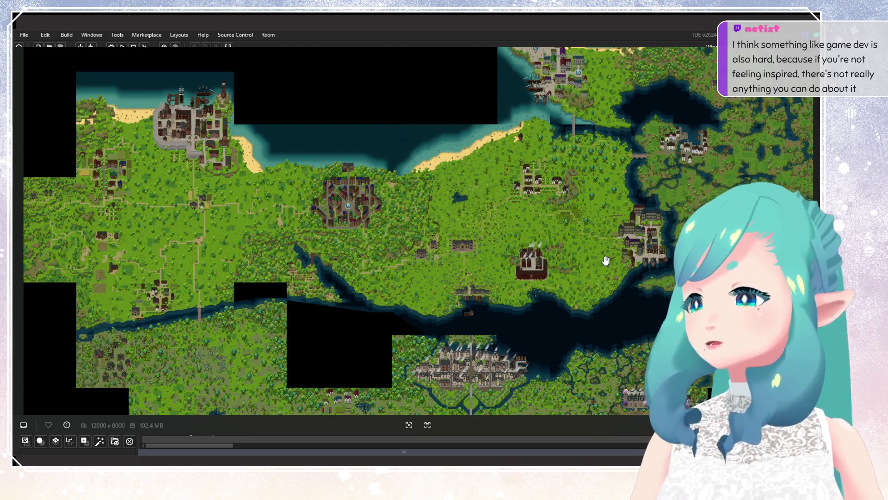
{"action": "scroll", "coordinate": [540, 204], "scroll_direction": "up", "scroll_amount": 4}
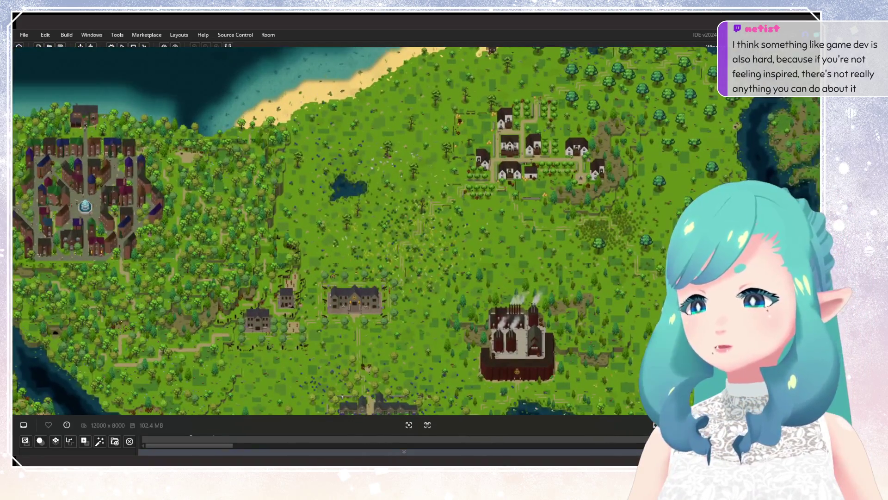
{"action": "left_click_drag", "start_coordinate": [421, 258], "coordinate": [378, 358]}
{"action": "mouse_move", "coordinate": [486, 116]}
{"action": "left_mouse_down"}
{"action": "mouse_move", "coordinate": [362, 293]}
{"action": "mouse_move", "coordinate": [378, 351]}
{"action": "mouse_move", "coordinate": [408, 294]}
{"action": "mouse_move", "coordinate": [607, 132]}
{"action": "left_mouse_up"}
Follow the coast south past the pond and mansion to the factory
{"action": "left_click_drag", "start_coordinate": [393, 277], "coordinate": [393, 148]}
{"action": "left_click_drag", "start_coordinate": [363, 272], "coordinate": [389, 140]}
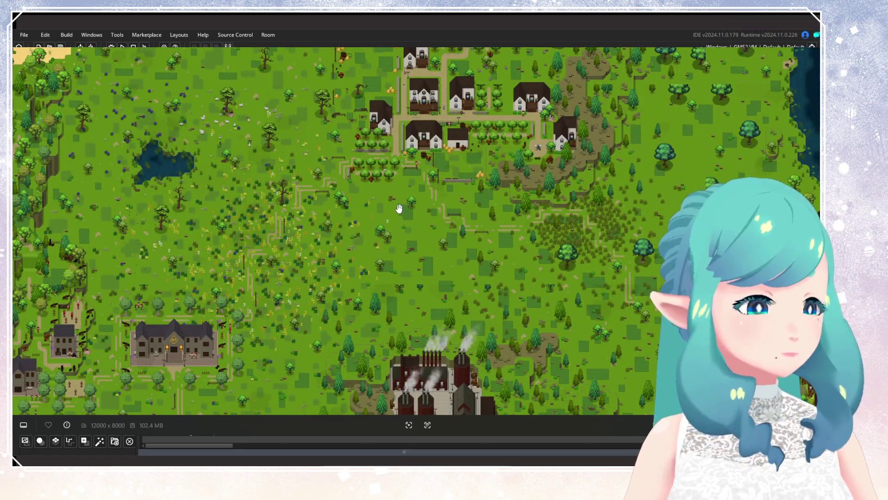
{"action": "left_click_drag", "start_coordinate": [399, 208], "coordinate": [390, 296]}
{"action": "left_click_drag", "start_coordinate": [307, 265], "coordinate": [508, 110]}
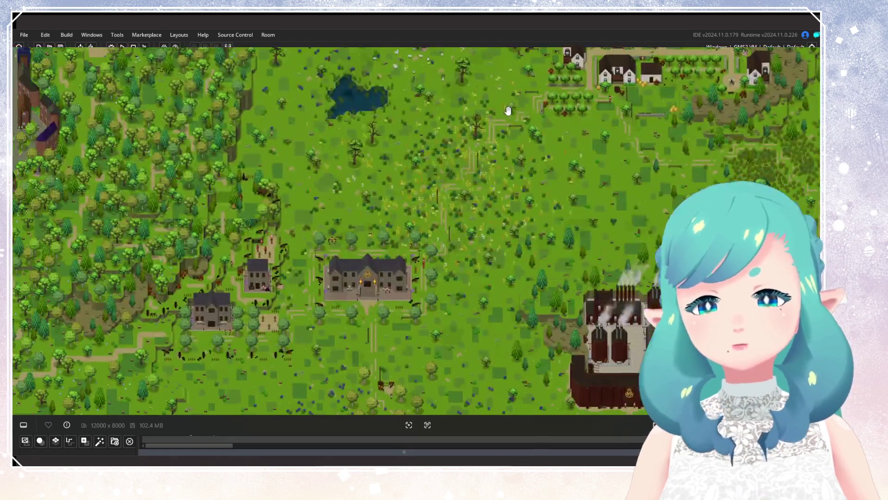
{"action": "left_click_drag", "start_coordinate": [458, 245], "coordinate": [393, 61]}
{"action": "mouse_move", "coordinate": [495, 129]}
{"action": "left_mouse_down"}
{"action": "mouse_move", "coordinate": [454, 236]}
{"action": "mouse_move", "coordinate": [594, 94]}
{"action": "mouse_move", "coordinate": [552, 149]}
{"action": "left_mouse_up"}
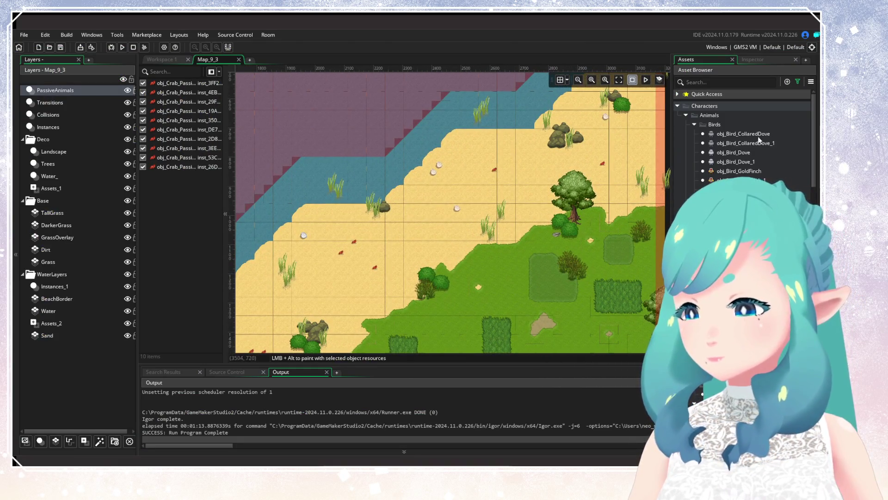
Place seven seagulls along the beach, shore and grass edge
{"action": "left_click_drag", "start_coordinate": [483, 203], "coordinate": [525, 165]}
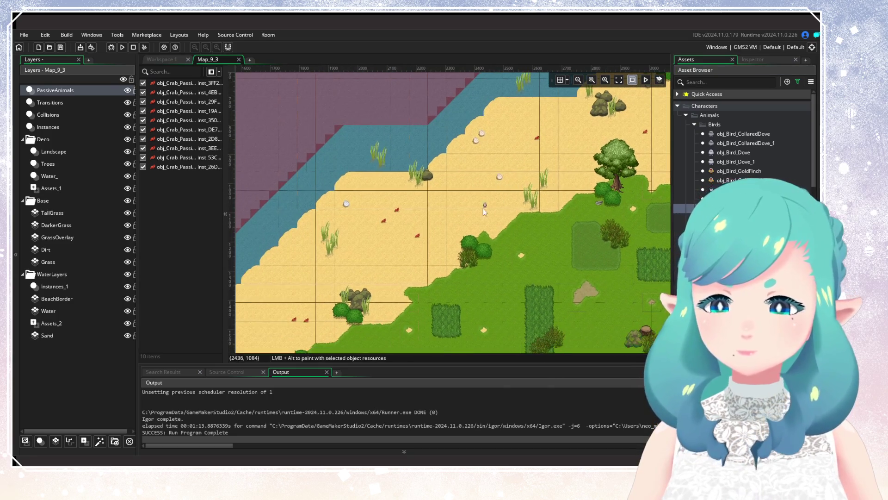
{"action": "left_click", "coordinate": [480, 205]}
{"action": "left_click_drag", "start_coordinate": [526, 263], "coordinate": [486, 226]}
{"action": "left_click", "coordinate": [472, 221]}
{"action": "left_click", "coordinate": [467, 230]}
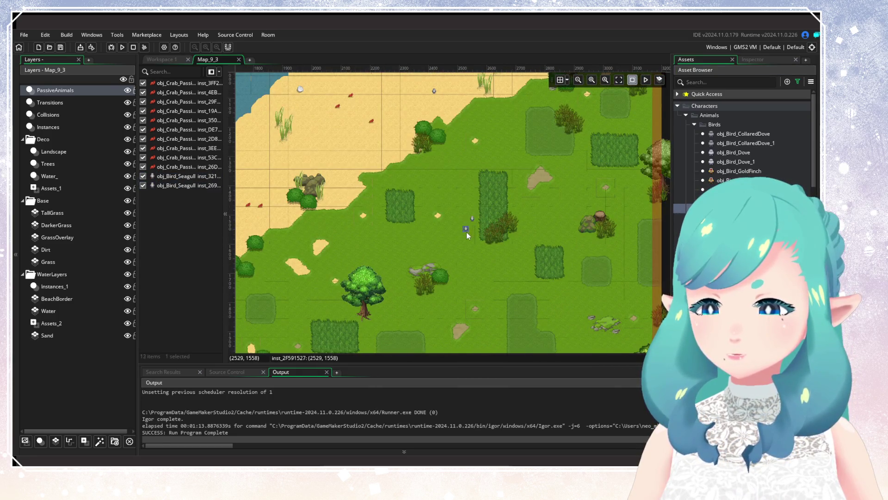
{"action": "left_click_drag", "start_coordinate": [365, 236], "coordinate": [561, 221]}
{"action": "left_click", "coordinate": [445, 160]}
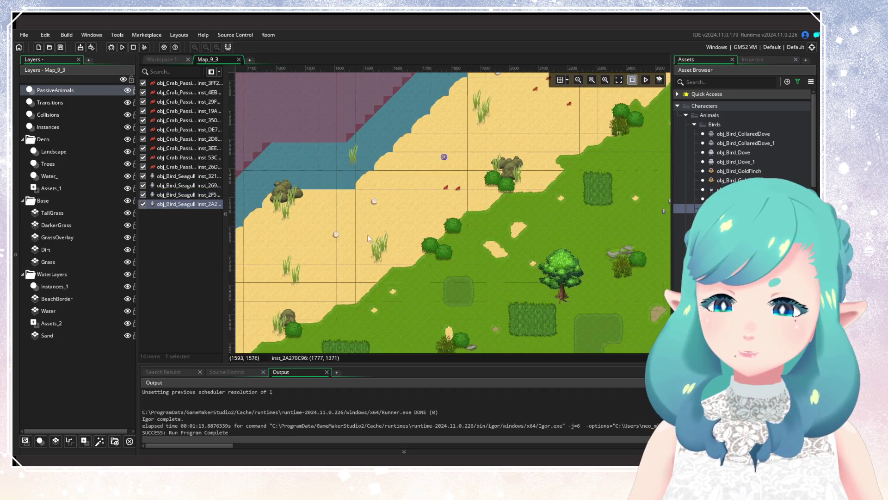
{"action": "left_click_drag", "start_coordinate": [370, 238], "coordinate": [452, 169]}
{"action": "left_click", "coordinate": [430, 198]}
{"action": "left_click", "coordinate": [421, 208]}
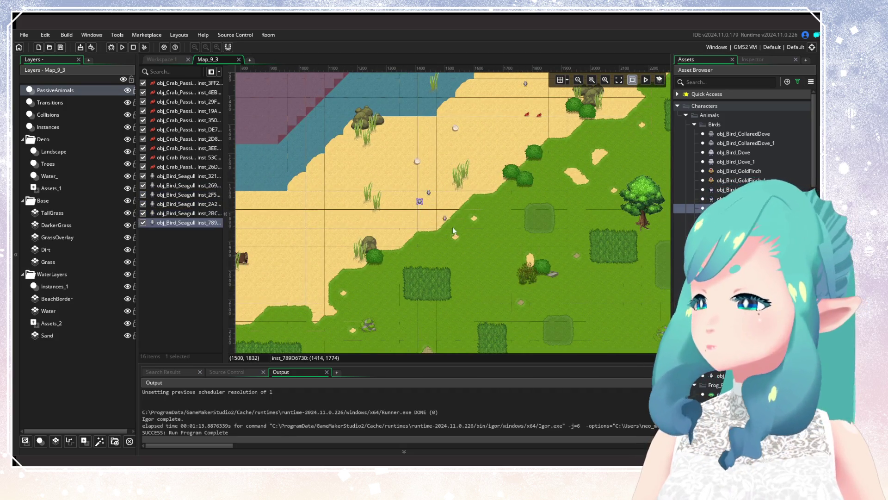
{"action": "left_click", "coordinate": [473, 237]}
Place five more seagulls on the western beach and grassland, twelve in total
{"action": "left_click_drag", "start_coordinate": [363, 239], "coordinate": [541, 192]}
{"action": "left_click_drag", "start_coordinate": [398, 244], "coordinate": [472, 217]}
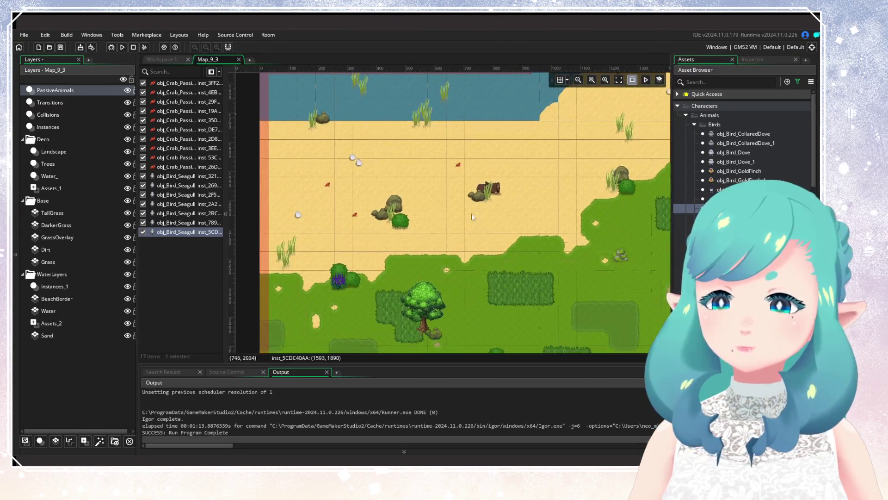
{"action": "left_click", "coordinate": [509, 214]}
{"action": "left_click", "coordinate": [536, 167]}
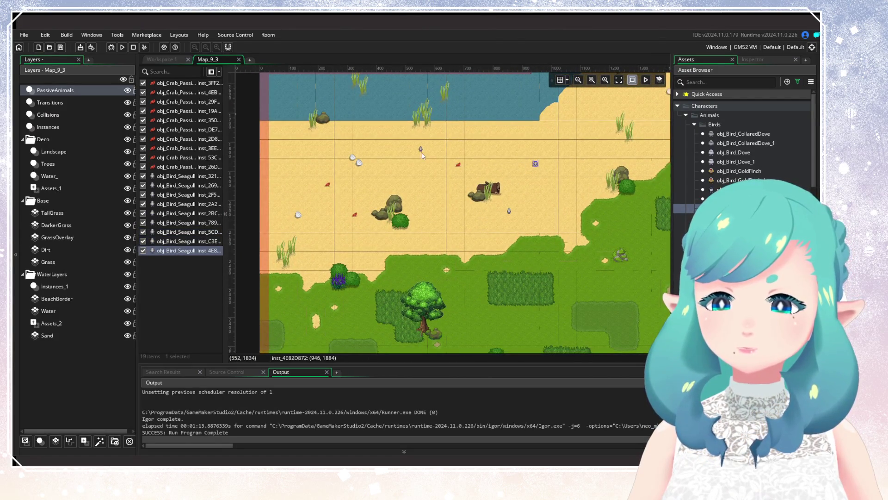
{"action": "scroll", "coordinate": [377, 253], "scroll_direction": "down", "scroll_amount": 3}
{"action": "left_click", "coordinate": [380, 173]}
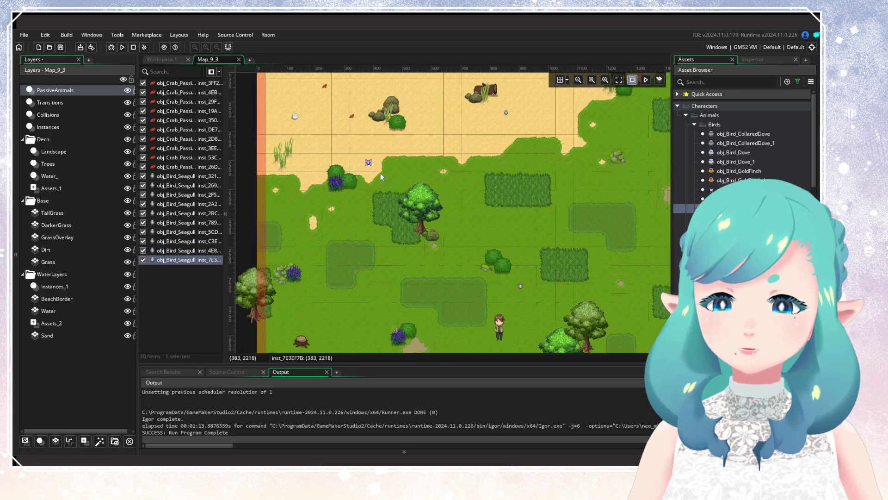
{"action": "scroll", "coordinate": [325, 255], "scroll_direction": "right", "scroll_amount": 5}
{"action": "left_click", "coordinate": [377, 261]}
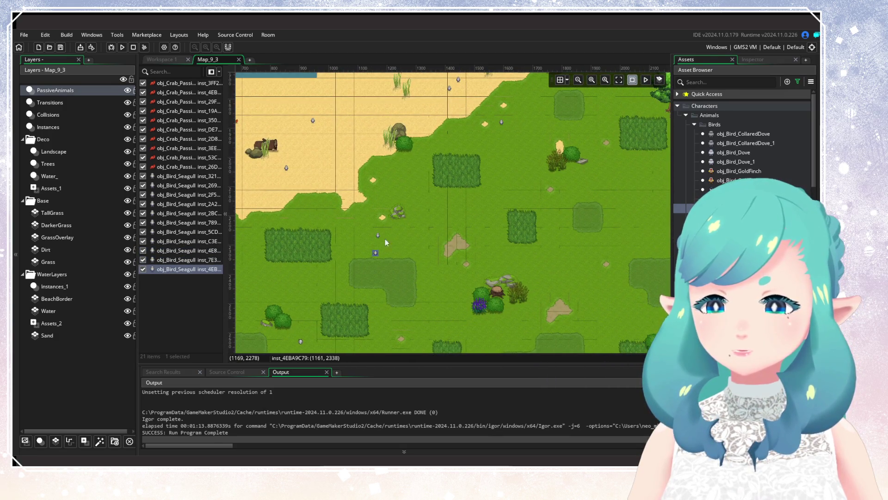
{"action": "left_click", "coordinate": [393, 248]}
Pan the room to check its lower edge and the top-left beach and water
{"action": "scroll", "coordinate": [479, 226], "scroll_direction": "down", "scroll_amount": 3}
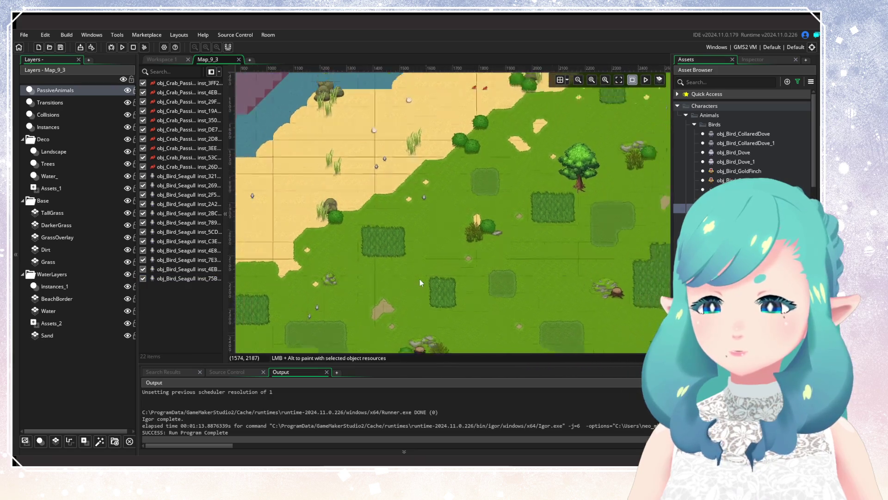
{"action": "left_click_drag", "start_coordinate": [468, 237], "coordinate": [458, 214]}
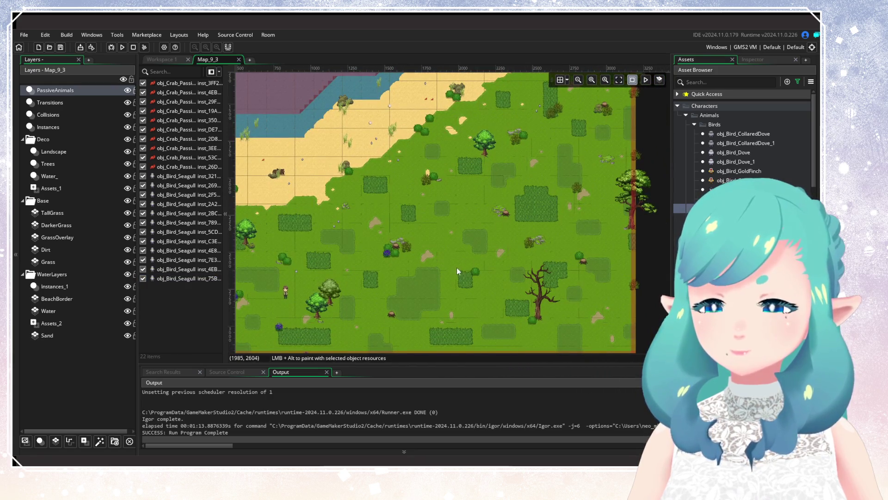
{"action": "left_click_drag", "start_coordinate": [456, 271], "coordinate": [487, 173]}
{"action": "scroll", "coordinate": [488, 176], "scroll_direction": "up", "scroll_amount": 5}
{"action": "left_click_drag", "start_coordinate": [487, 220], "coordinate": [418, 307]}
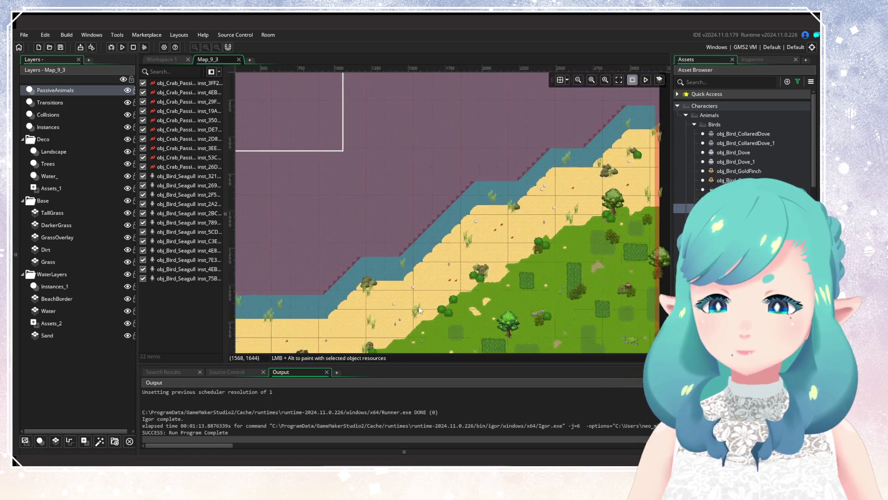
{"action": "scroll", "coordinate": [534, 287], "scroll_direction": "up", "scroll_amount": 3}
{"action": "scroll", "coordinate": [740, 148], "scroll_direction": "down", "scroll_amount": 5}
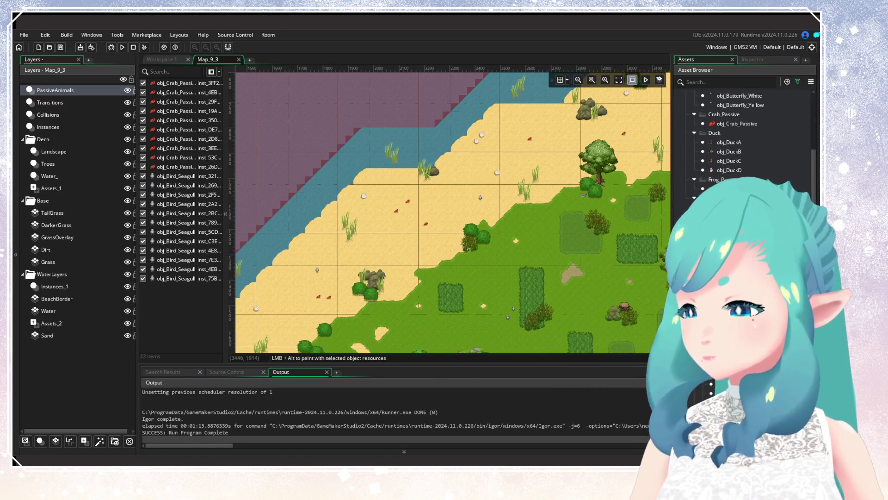
Pan Map_9_3 to the open water and place the first three obj_VFX_Fish instances
{"action": "scroll", "coordinate": [740, 139], "scroll_direction": "down", "scroll_amount": 3}
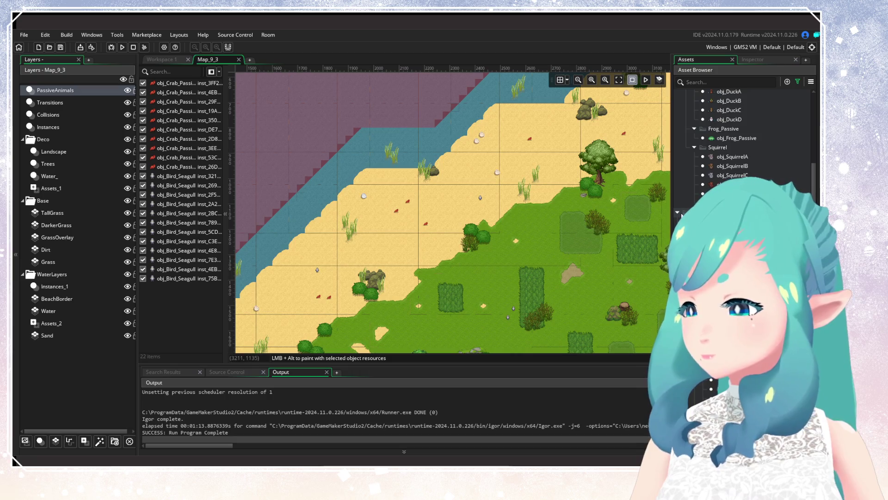
{"action": "scroll", "coordinate": [740, 139], "scroll_direction": "up", "scroll_amount": 5}
{"action": "left_click_drag", "start_coordinate": [587, 93], "coordinate": [516, 170]}
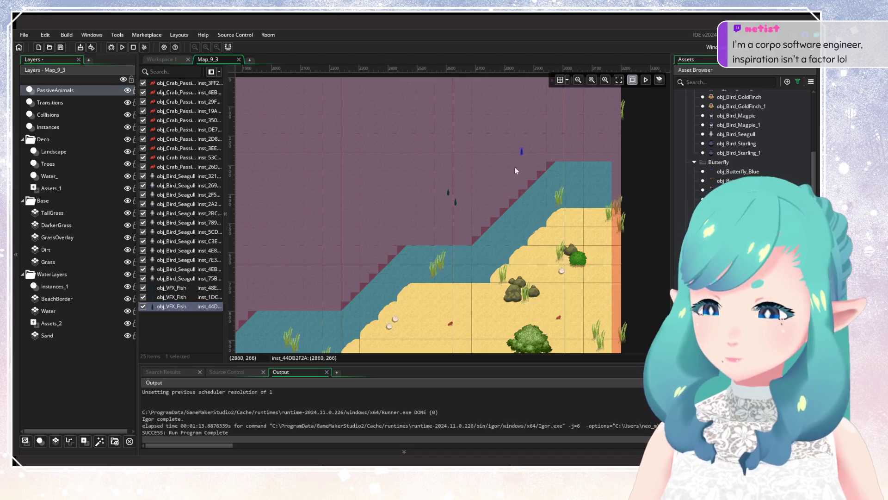
{"action": "scroll", "coordinate": [513, 180], "scroll_direction": "left", "scroll_amount": 5}
{"action": "scroll", "coordinate": [513, 180], "scroll_direction": "down", "scroll_amount": 3}
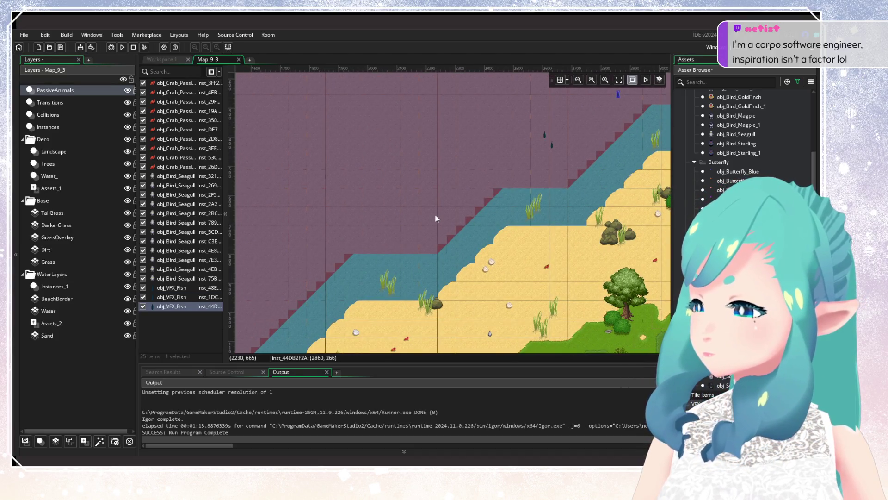
{"action": "mouse_move", "coordinate": [435, 218]}
{"action": "left_mouse_down"}
{"action": "mouse_move", "coordinate": [477, 176]}
{"action": "mouse_move", "coordinate": [378, 259]}
{"action": "mouse_move", "coordinate": [394, 296]}
{"action": "left_mouse_up"}
{"action": "left_click", "coordinate": [413, 251]}
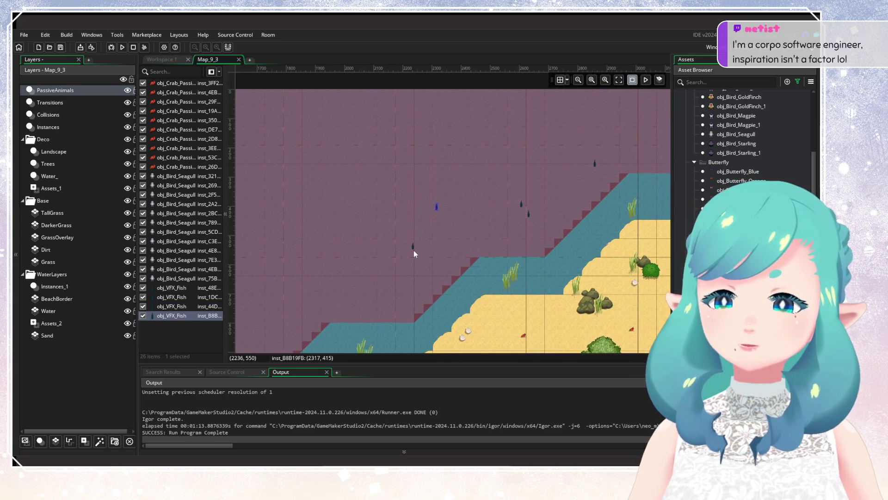
{"action": "left_click", "coordinate": [409, 254]}
{"action": "left_click", "coordinate": [416, 266]}
Place six more fish across the water and delete the stray last one
{"action": "scroll", "coordinate": [418, 259], "scroll_direction": "left", "scroll_amount": 3}
{"action": "scroll", "coordinate": [418, 259], "scroll_direction": "down", "scroll_amount": 2}
{"action": "left_click", "coordinate": [413, 254]}
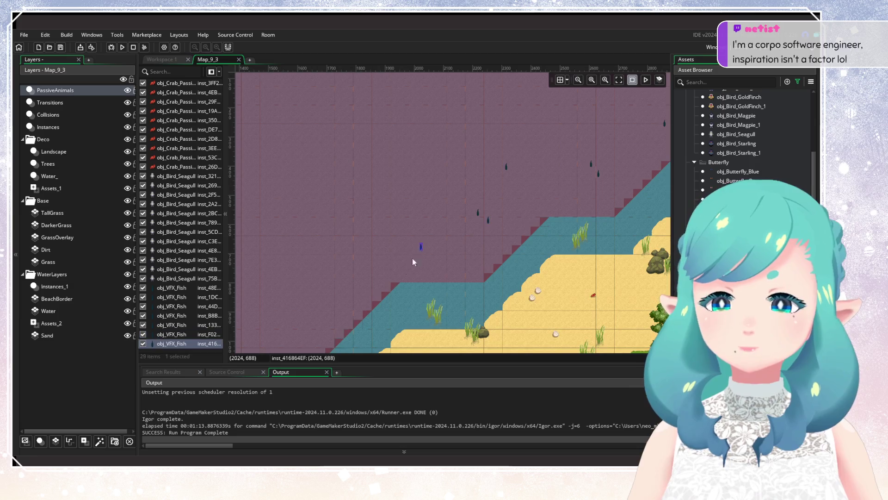
{"action": "scroll", "coordinate": [458, 231], "scroll_direction": "left", "scroll_amount": 9}
{"action": "scroll", "coordinate": [458, 232], "scroll_direction": "up", "scroll_amount": 5}
{"action": "left_click", "coordinate": [464, 200]}
{"action": "left_click", "coordinate": [449, 225]}
{"action": "left_click", "coordinate": [470, 242]}
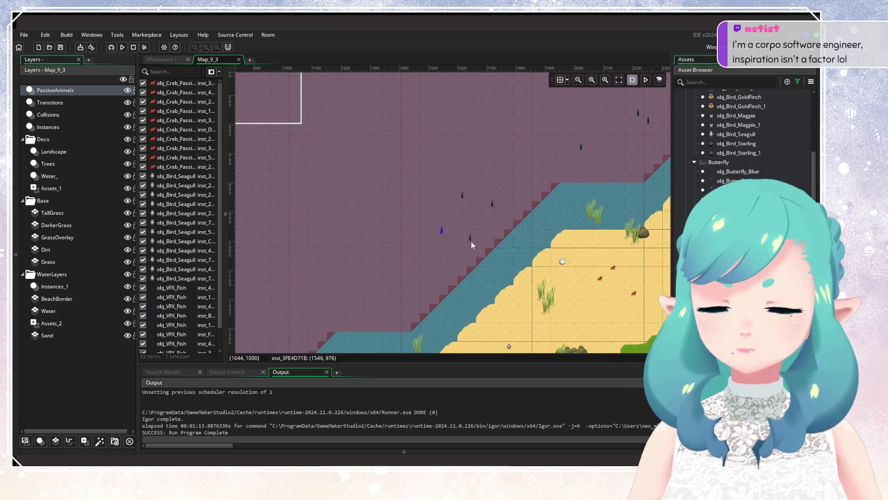
{"action": "left_click", "coordinate": [420, 273]}
{"action": "scroll", "coordinate": [421, 265], "scroll_direction": "left", "scroll_amount": 3}
{"action": "scroll", "coordinate": [421, 265], "scroll_direction": "down", "scroll_amount": 3}
{"action": "left_click", "coordinate": [458, 227]}
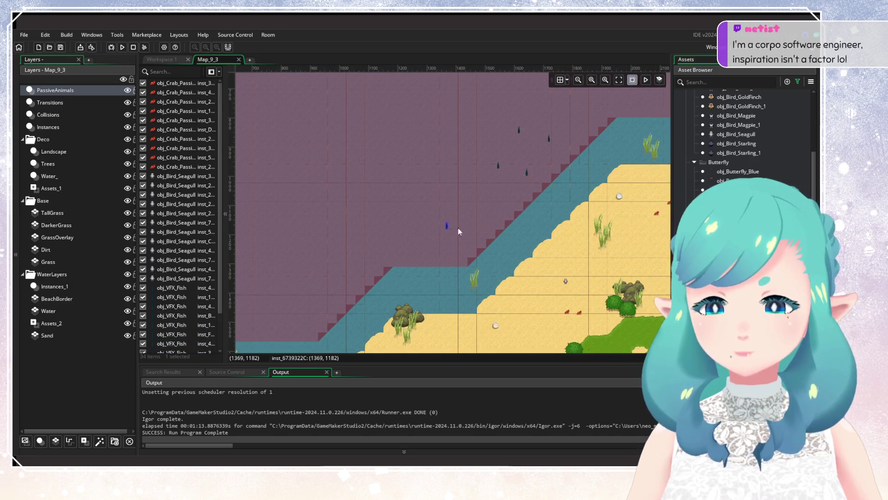
{"action": "key", "text": "Delete"}
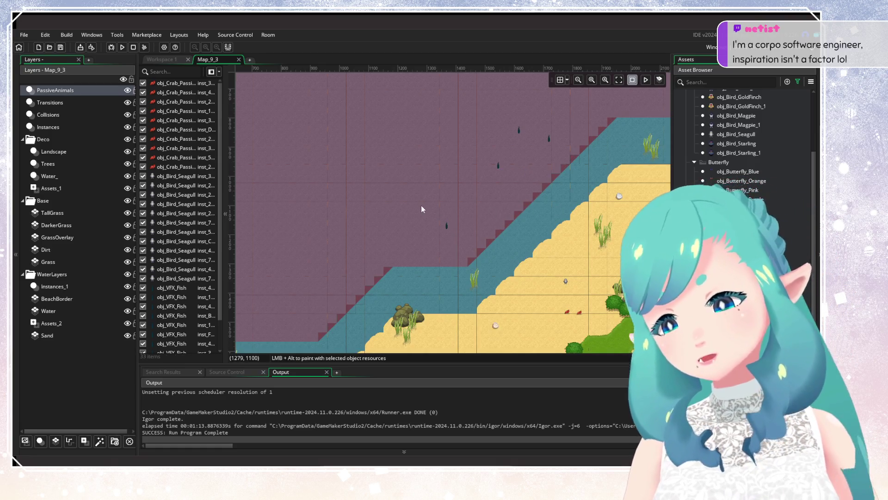
Scatter seven more obj_VFX_Fish instances across the purple water
{"action": "scroll", "coordinate": [445, 209], "scroll_direction": "left", "scroll_amount": 4}
{"action": "scroll", "coordinate": [446, 209], "scroll_direction": "down", "scroll_amount": 2}
{"action": "left_click", "coordinate": [422, 231]}
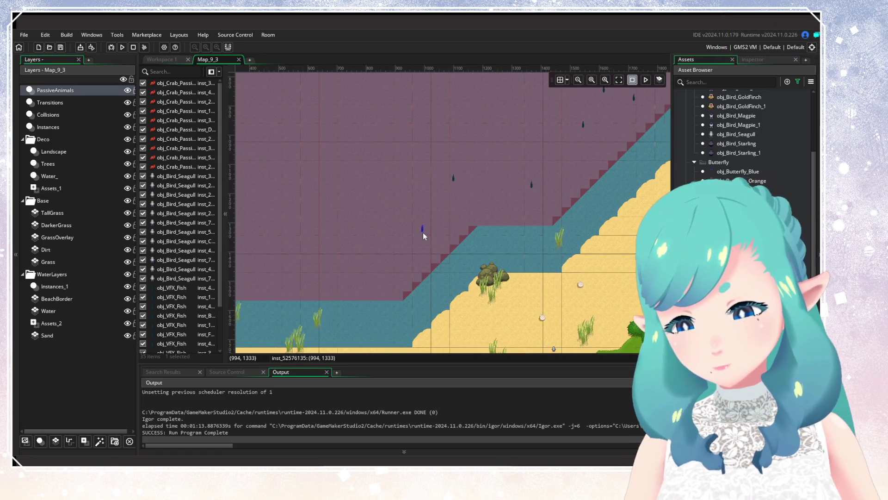
{"action": "left_click", "coordinate": [405, 229]}
{"action": "left_click", "coordinate": [396, 254]}
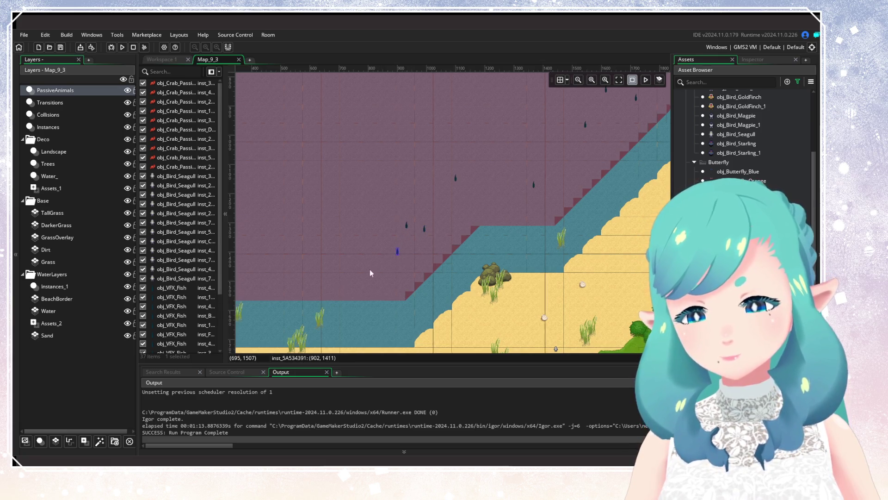
{"action": "scroll", "coordinate": [370, 269], "scroll_direction": "left", "scroll_amount": 5}
{"action": "scroll", "coordinate": [370, 269], "scroll_direction": "down", "scroll_amount": 1}
{"action": "left_click", "coordinate": [442, 252]}
{"action": "left_click", "coordinate": [500, 230]}
{"action": "left_click", "coordinate": [384, 240]}
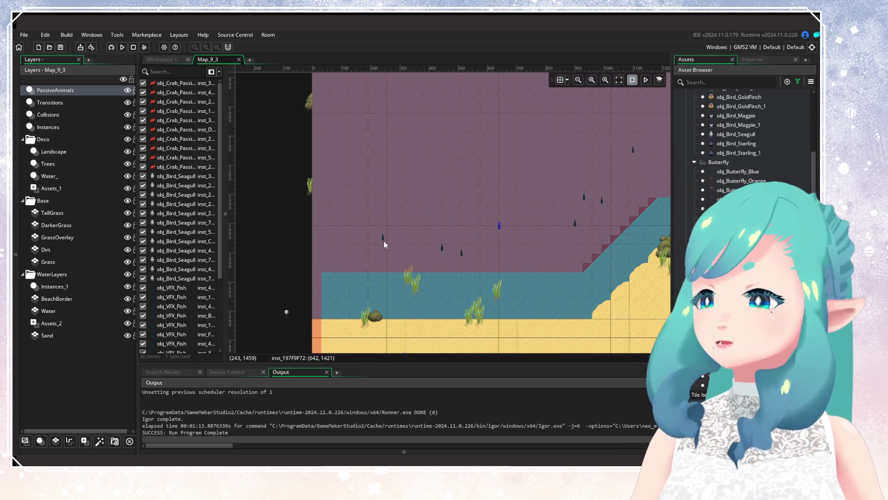
{"action": "left_click", "coordinate": [398, 204]}
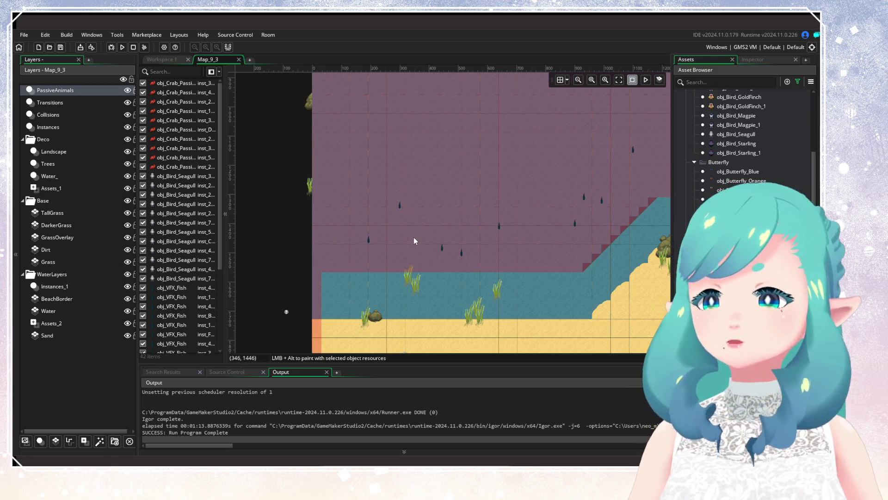
Scroll up through the room and select the fish near the room's top edge
{"action": "scroll", "coordinate": [425, 204], "scroll_direction": "right", "scroll_amount": 5}
{"action": "scroll", "coordinate": [426, 203], "scroll_direction": "down", "scroll_amount": 2}
{"action": "scroll", "coordinate": [426, 204], "scroll_direction": "down", "scroll_amount": 3}
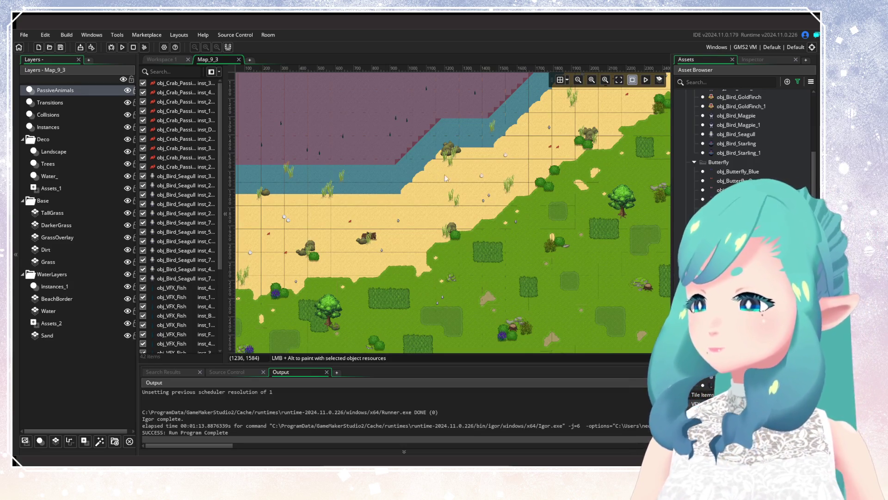
{"action": "scroll", "coordinate": [445, 173], "scroll_direction": "up", "scroll_amount": 3}
{"action": "scroll", "coordinate": [437, 190], "scroll_direction": "right", "scroll_amount": 2}
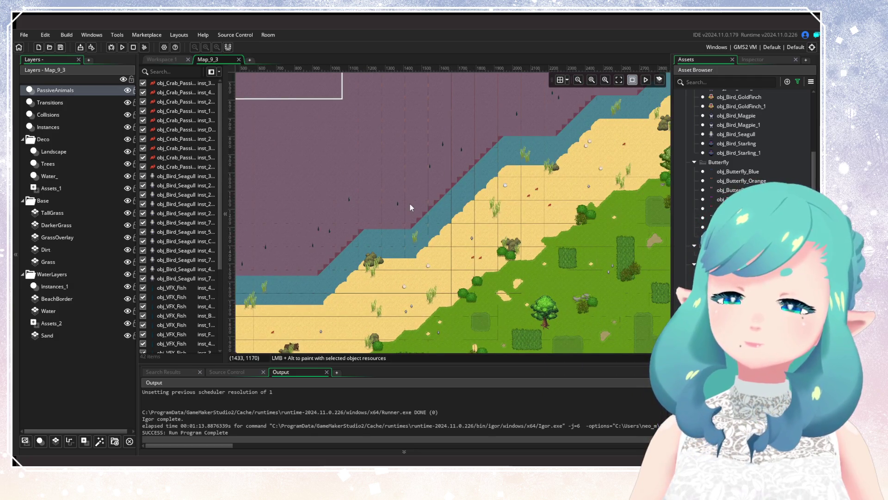
{"action": "scroll", "coordinate": [410, 207], "scroll_direction": "up", "scroll_amount": 3}
{"action": "scroll", "coordinate": [440, 203], "scroll_direction": "right", "scroll_amount": 3}
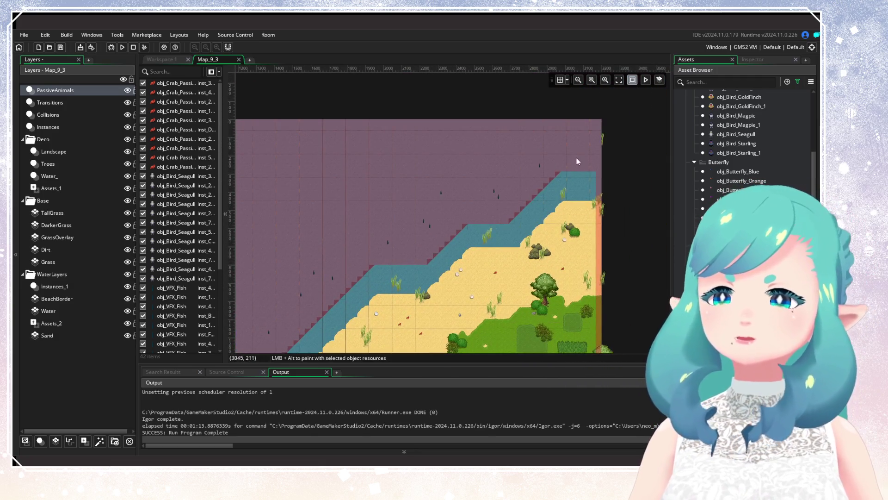
{"action": "scroll", "coordinate": [577, 162], "scroll_direction": "up", "scroll_amount": 2}
{"action": "left_click", "coordinate": [552, 133], "text": "alt"}
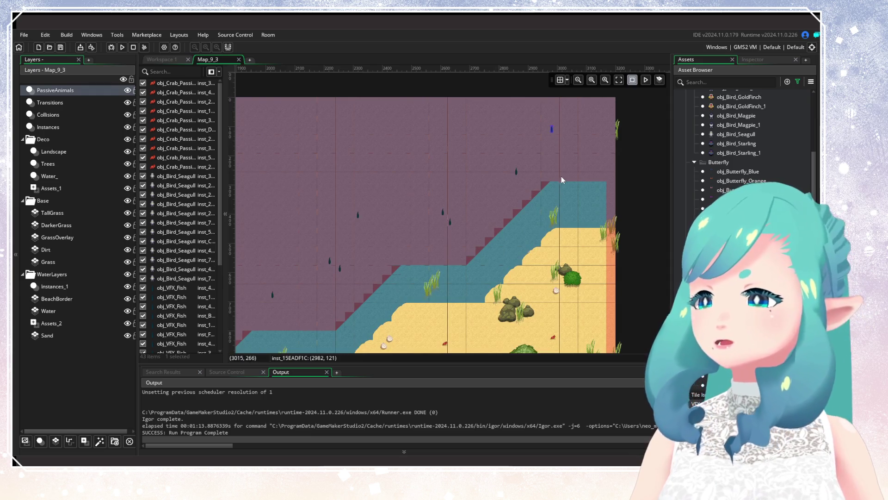
{"action": "scroll", "coordinate": [486, 222], "scroll_direction": "up", "scroll_amount": 2}
{"action": "scroll", "coordinate": [485, 222], "scroll_direction": "right", "scroll_amount": 3}
{"action": "scroll", "coordinate": [430, 245], "scroll_direction": "up", "scroll_amount": 1}
{"action": "scroll", "coordinate": [440, 224], "scroll_direction": "up", "scroll_amount": 2}
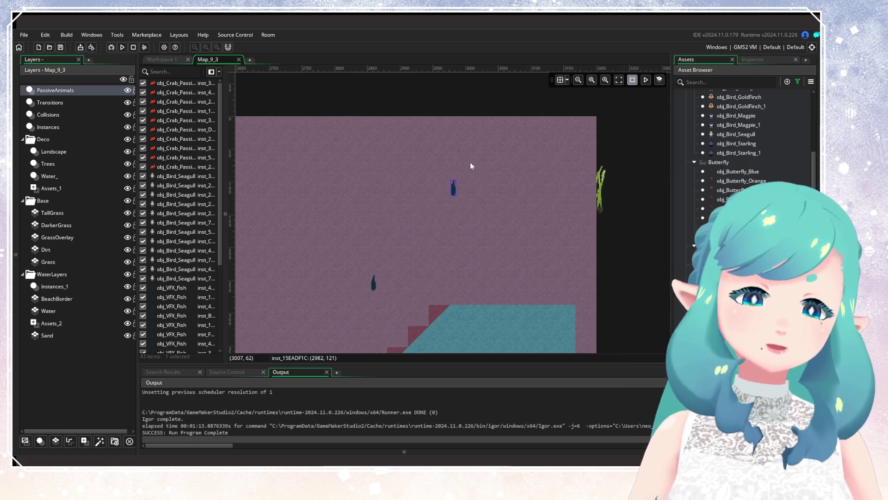
{"action": "double_click", "coordinate": [453, 187]}
Override the first fish's size variable to 2
{"action": "left_click_drag", "start_coordinate": [480, 221], "coordinate": [298, 207]}
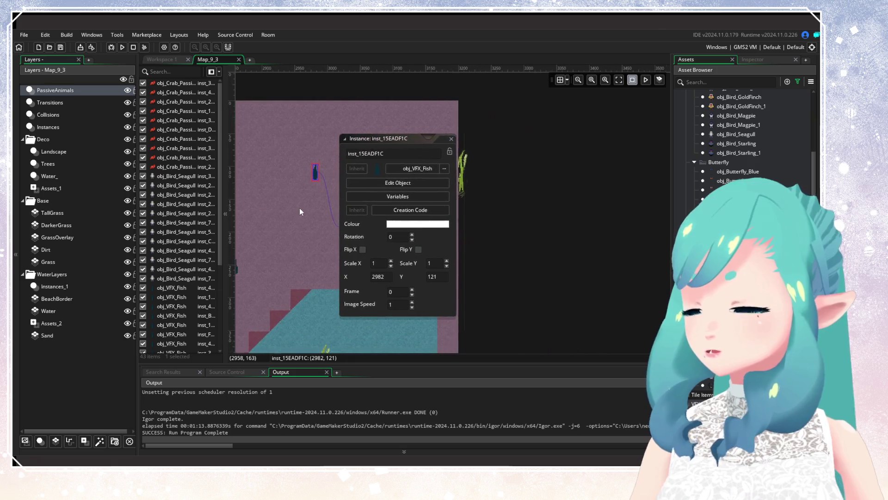
{"action": "left_click", "coordinate": [409, 197]}
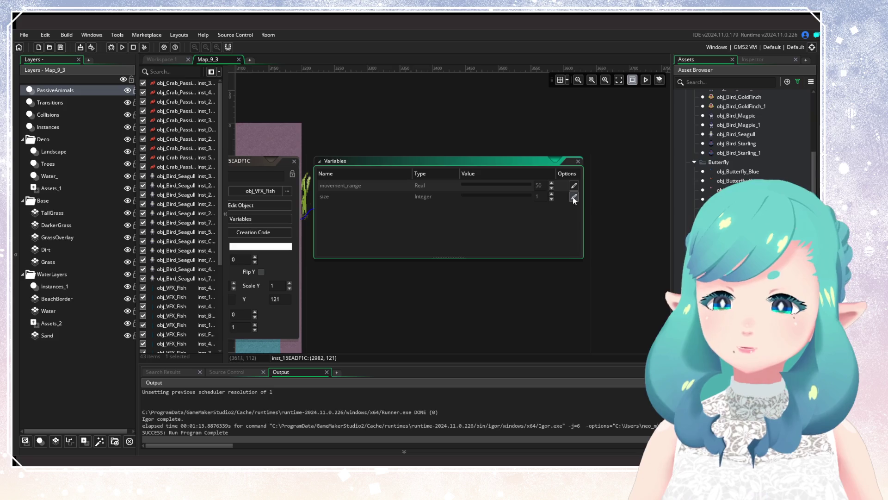
{"action": "left_click", "coordinate": [574, 197]}
{"action": "left_click", "coordinate": [551, 194]}
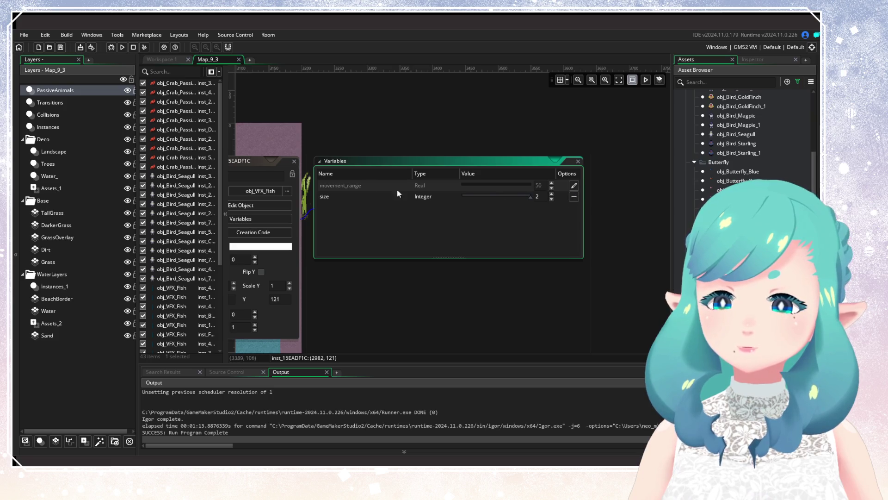
{"action": "left_click", "coordinate": [294, 161]}
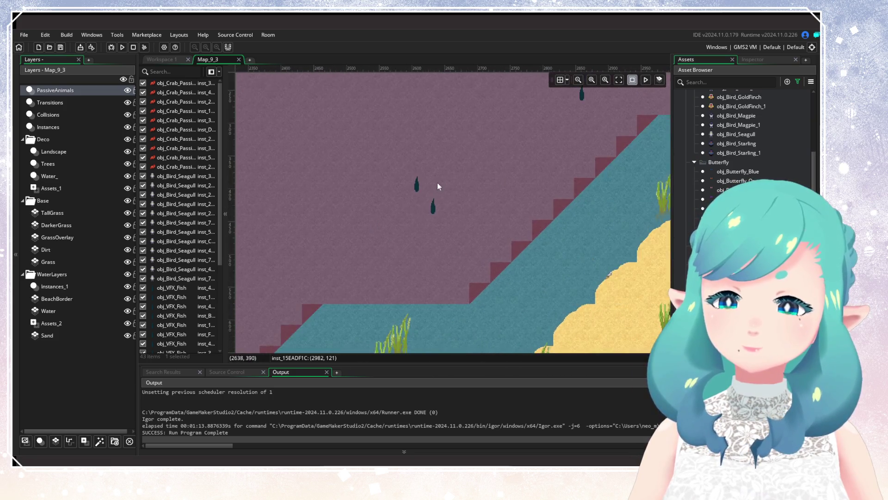
Inspect a second fish's instance variables and close it unchanged
{"action": "scroll", "coordinate": [439, 186], "scroll_direction": "down", "scroll_amount": 2}
{"action": "double_click", "coordinate": [427, 208]}
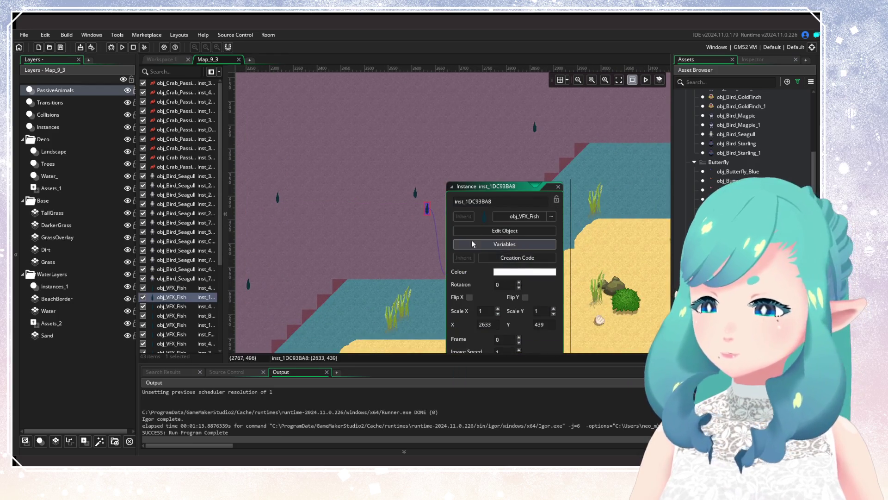
{"action": "scroll", "coordinate": [424, 229], "scroll_direction": "up", "scroll_amount": 2}
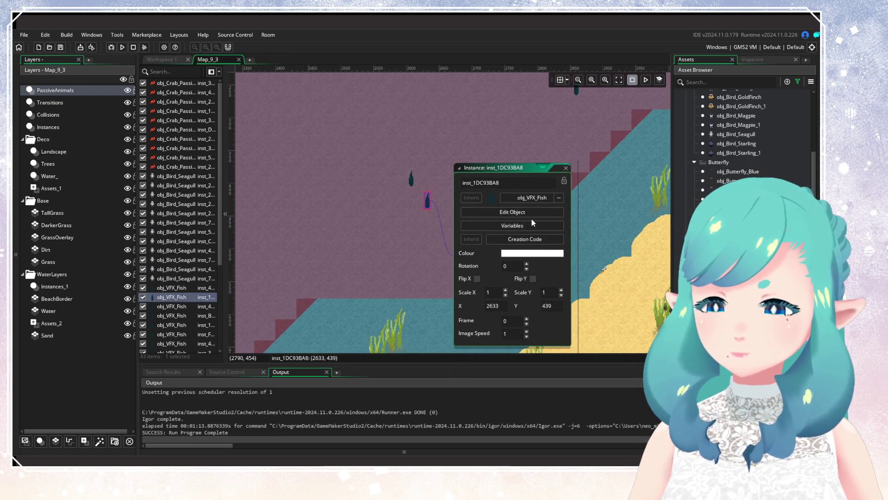
{"action": "left_click", "coordinate": [531, 225]}
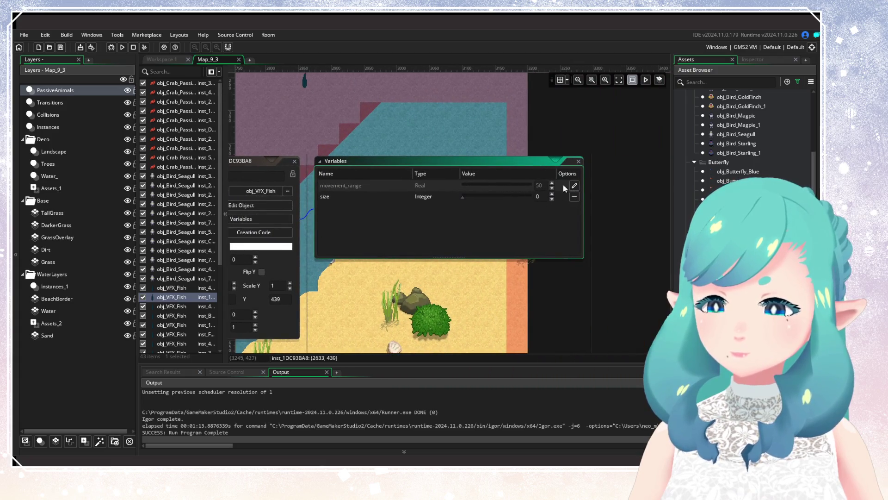
{"action": "left_click", "coordinate": [296, 162]}
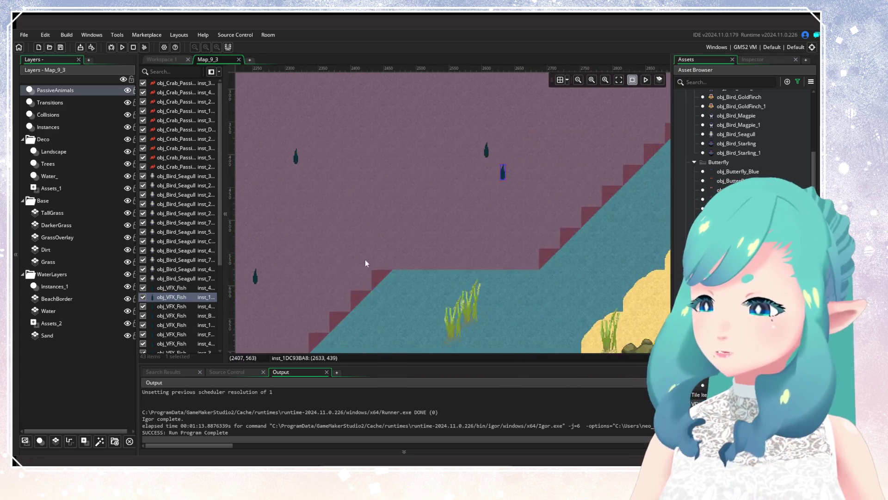
Override a third fish's size variable to 2
{"action": "scroll", "coordinate": [365, 259], "scroll_direction": "down", "scroll_amount": 1}
{"action": "double_click", "coordinate": [403, 241]}
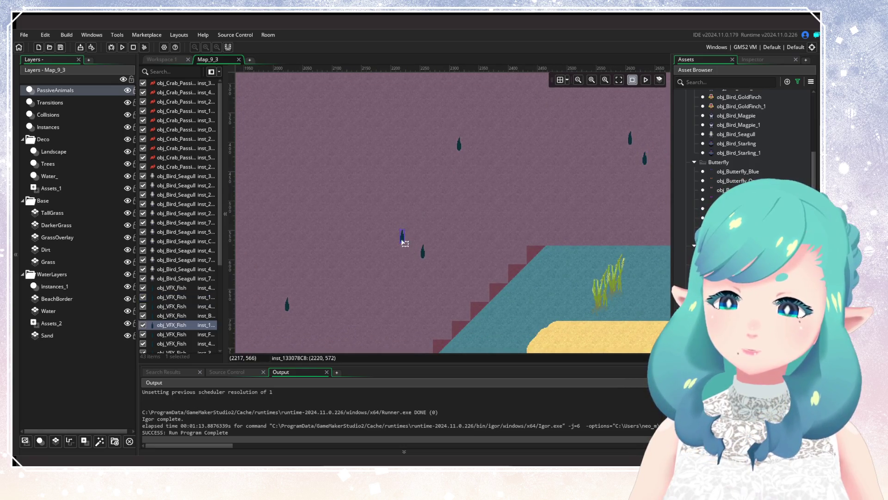
{"action": "left_click", "coordinate": [467, 265]}
{"action": "left_click", "coordinate": [574, 197]}
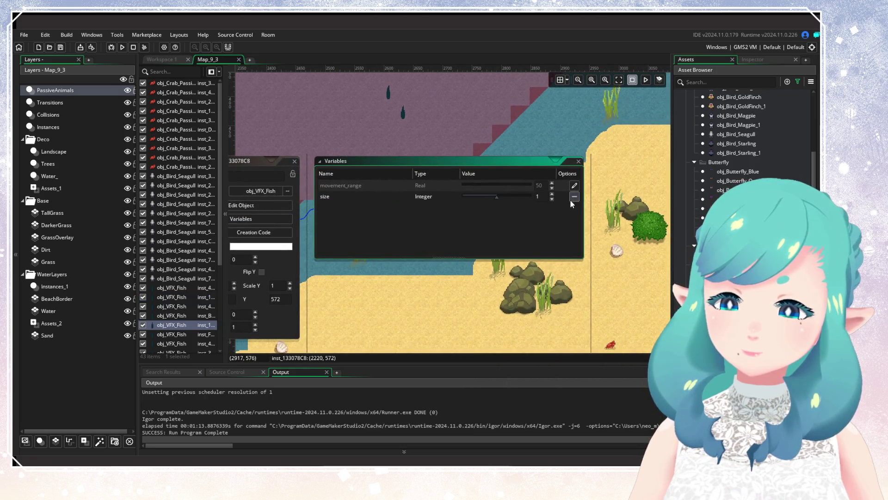
{"action": "left_click", "coordinate": [552, 194]}
{"action": "left_click", "coordinate": [294, 161]}
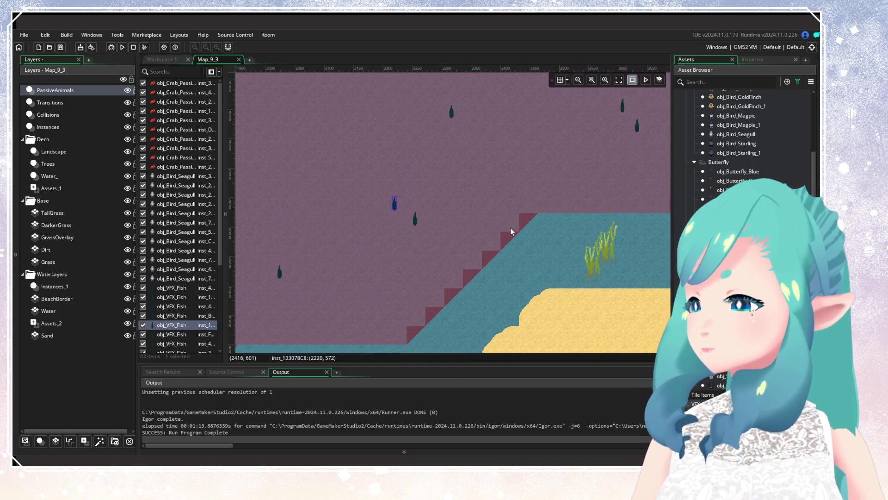
Override one fish's size variable to 0
{"action": "double_click", "coordinate": [416, 219]}
{"action": "left_click", "coordinate": [508, 249]}
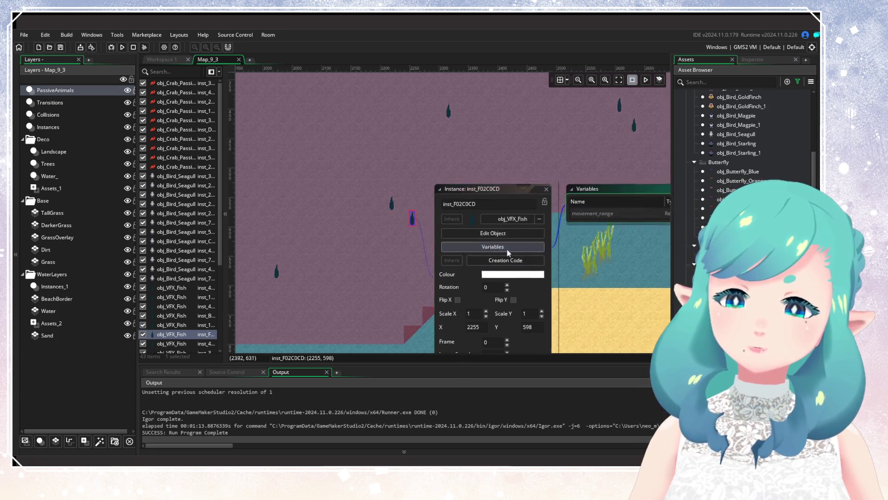
{"action": "left_click", "coordinate": [574, 196]}
{"action": "left_click", "coordinate": [551, 200]}
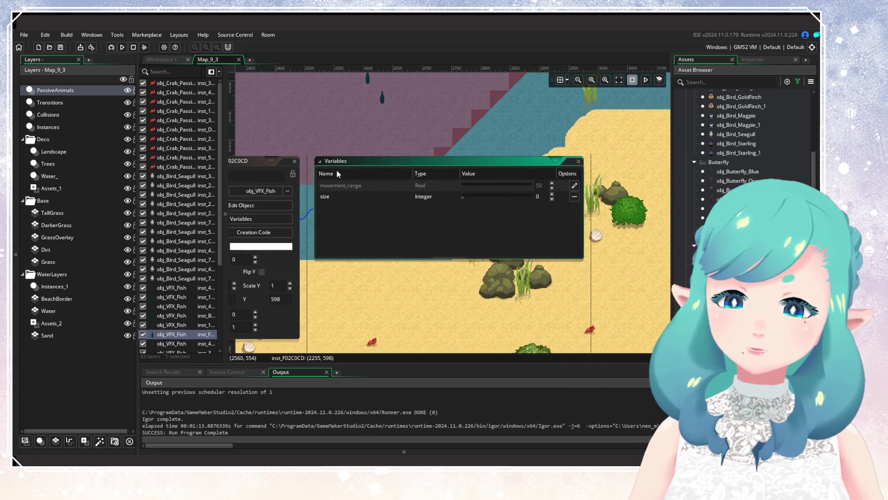
{"action": "left_click", "coordinate": [294, 161]}
Raise another fish's overridden size value to 2
{"action": "scroll", "coordinate": [422, 281], "scroll_direction": "left", "scroll_amount": 10}
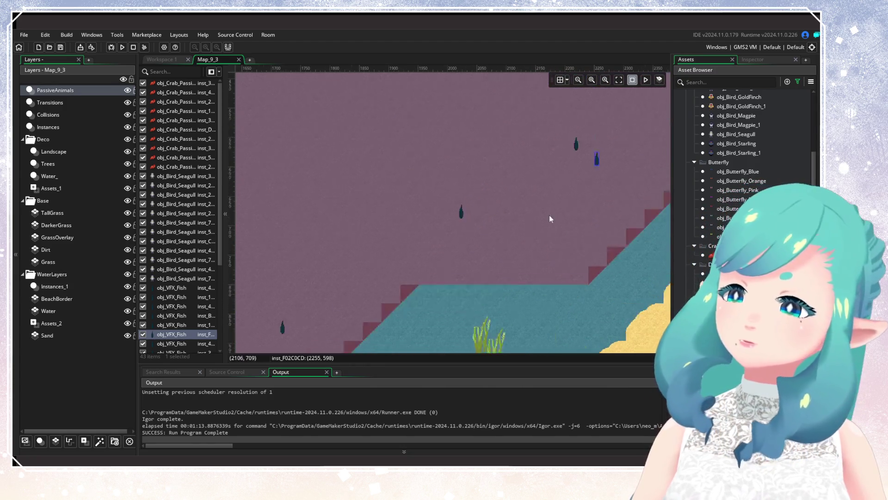
{"action": "scroll", "coordinate": [567, 204], "scroll_direction": "down", "scroll_amount": 3}
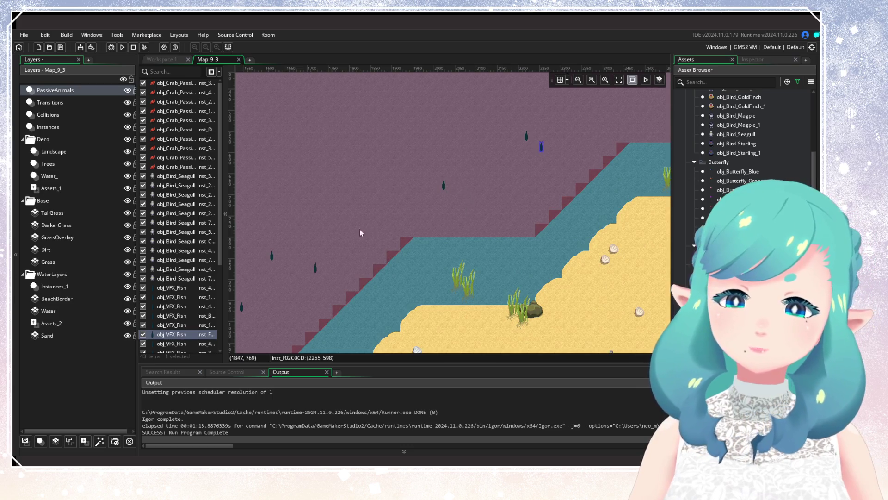
{"action": "scroll", "coordinate": [361, 233], "scroll_direction": "left", "scroll_amount": 3}
{"action": "scroll", "coordinate": [421, 201], "scroll_direction": "down", "scroll_amount": 2}
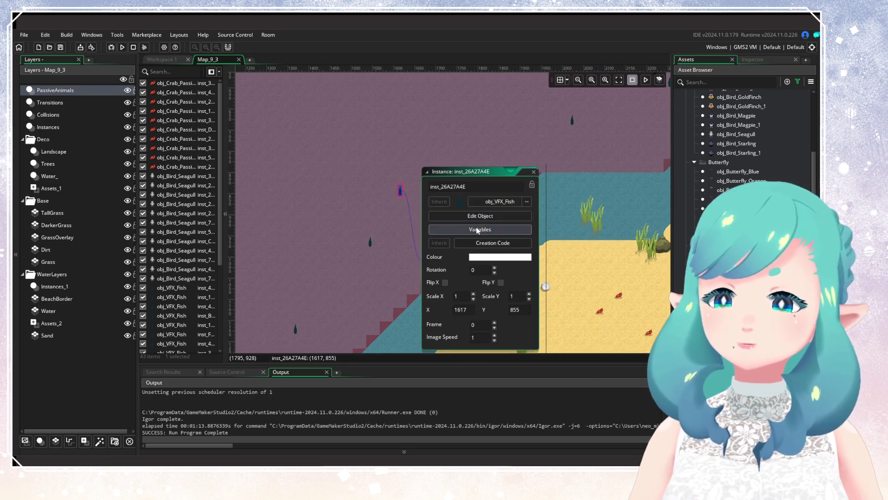
{"action": "left_click", "coordinate": [476, 227]}
{"action": "left_click", "coordinate": [518, 195]}
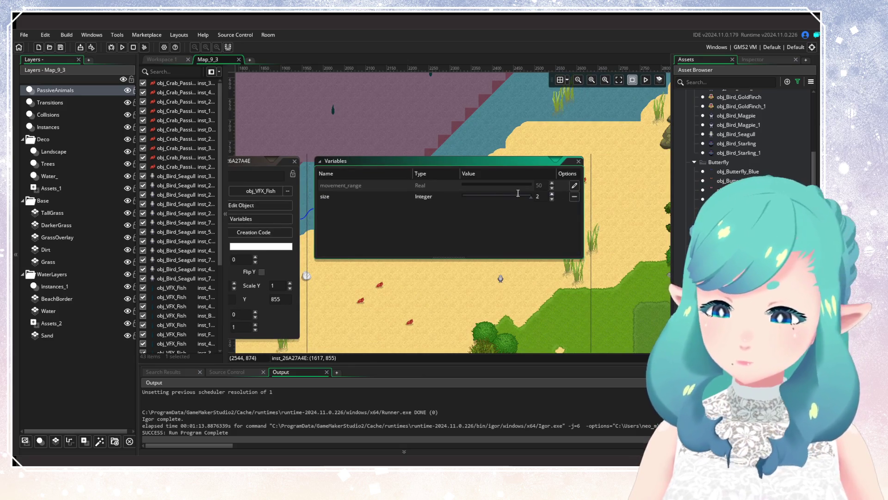
{"action": "left_click", "coordinate": [294, 161]}
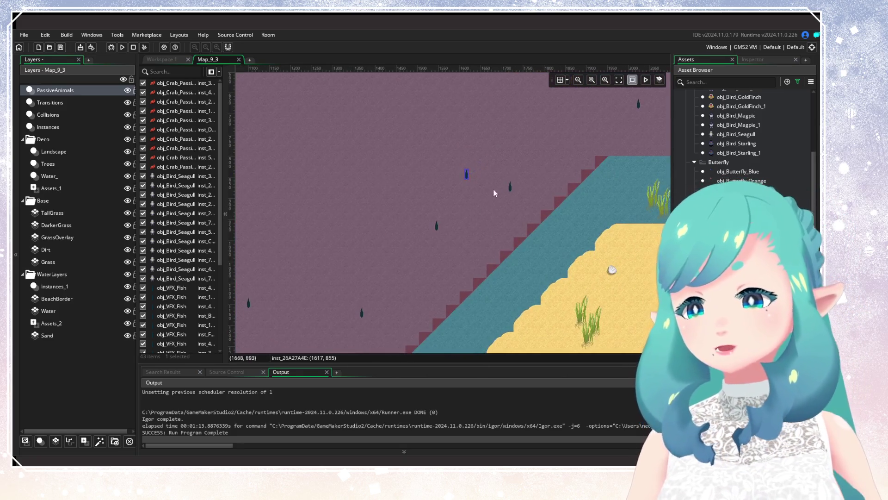
Check one fish's variables unchanged, then override another fish's size to 2
{"action": "double_click", "coordinate": [436, 227]}
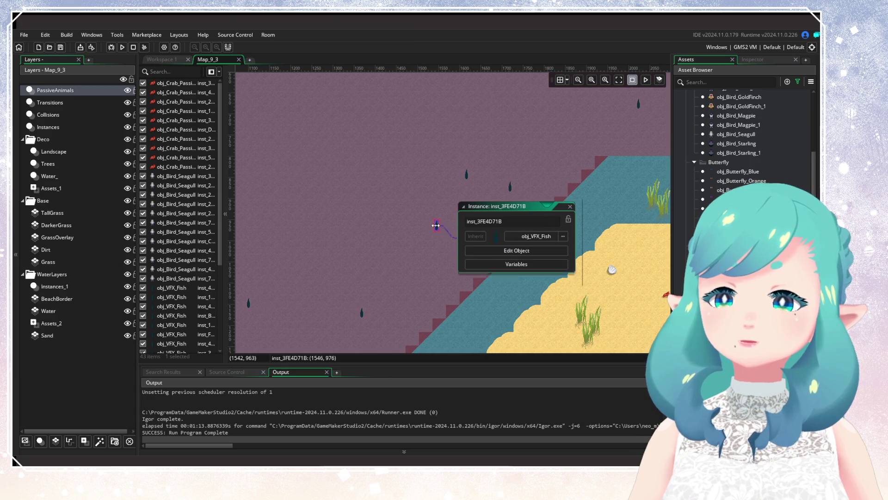
{"action": "left_click", "coordinate": [502, 264]}
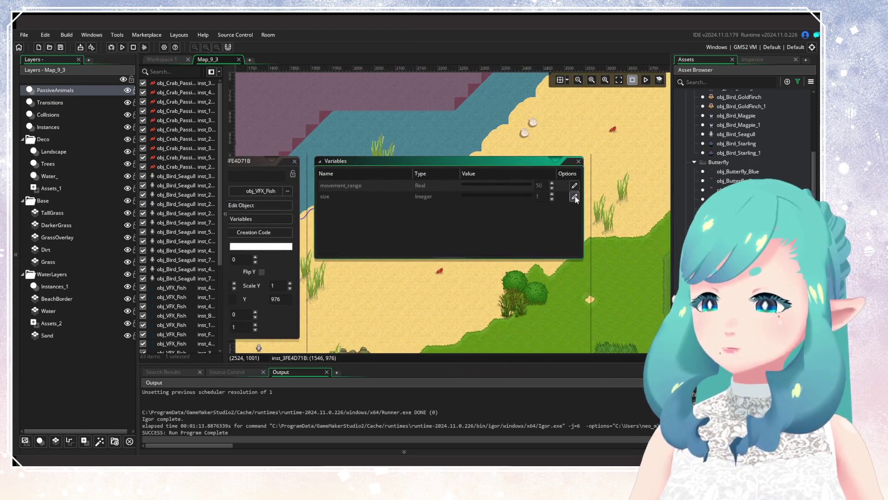
{"action": "left_click", "coordinate": [295, 162]}
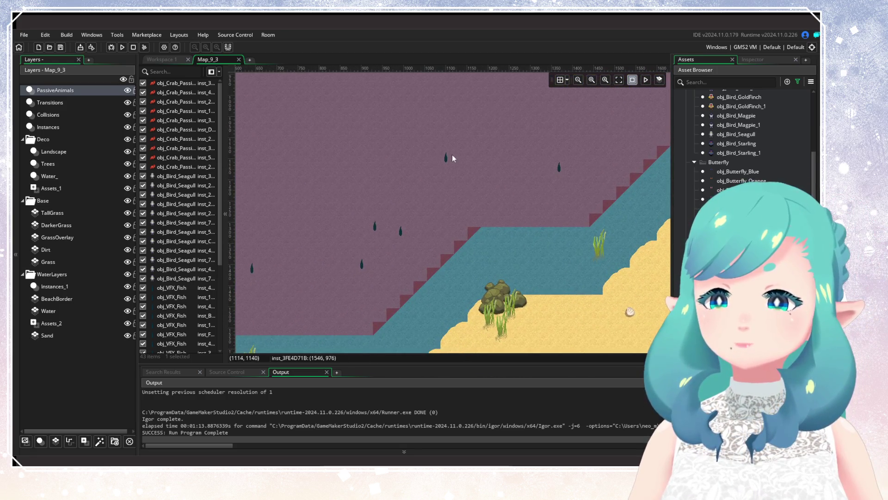
{"action": "double_click", "coordinate": [447, 158]}
{"action": "left_click", "coordinate": [511, 196]}
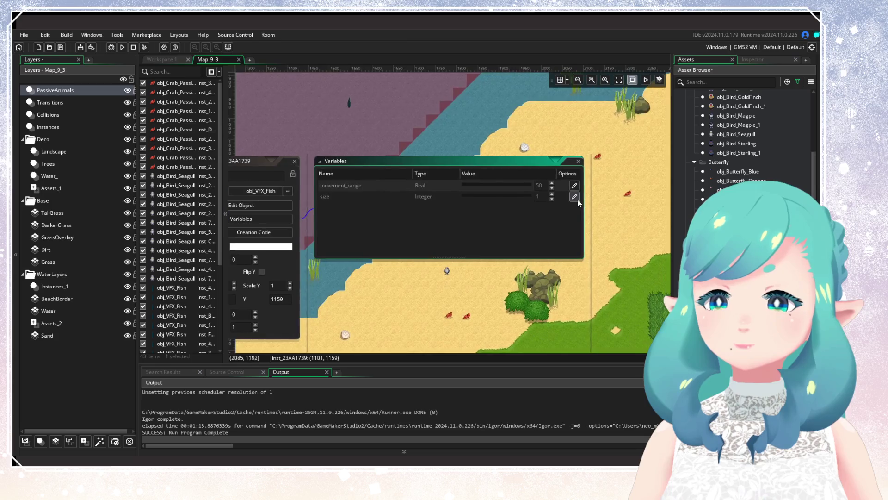
{"action": "left_click", "coordinate": [575, 196]}
{"action": "left_click", "coordinate": [552, 194]}
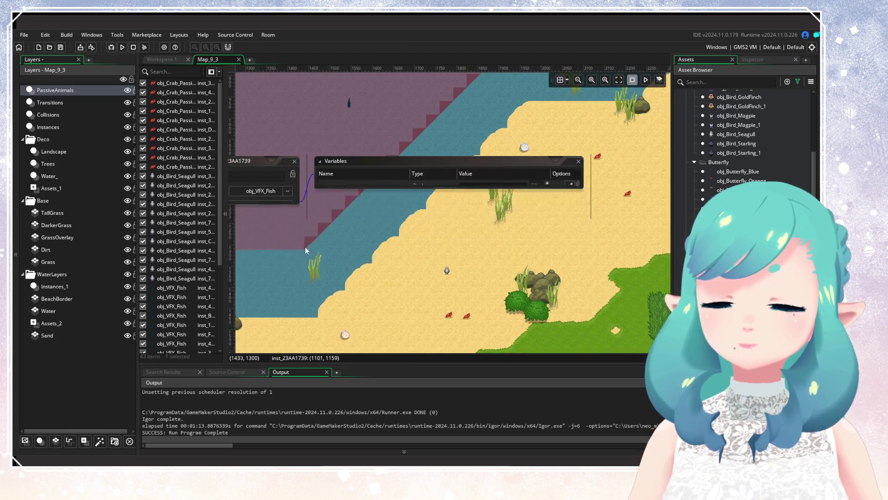
Pan to more fish and add a size override on another fish
{"action": "left_click_drag", "start_coordinate": [336, 246], "coordinate": [582, 199]}
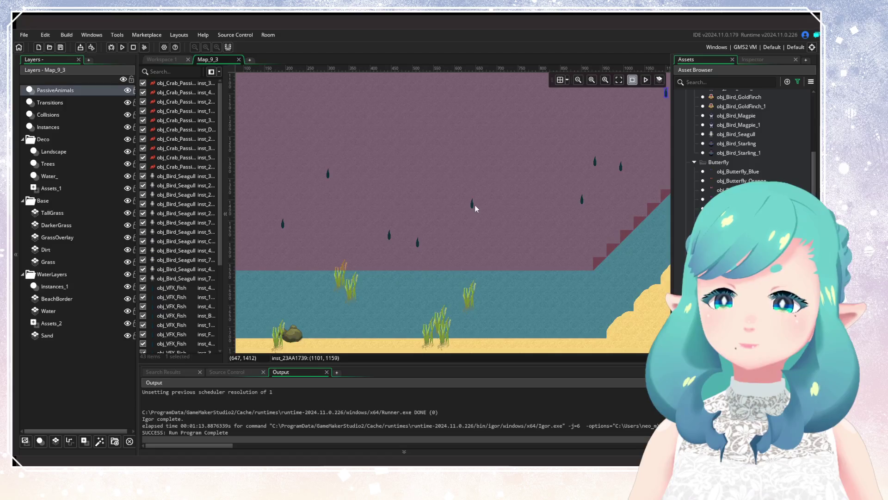
{"action": "double_click", "coordinate": [474, 206]}
{"action": "left_click", "coordinate": [533, 241]}
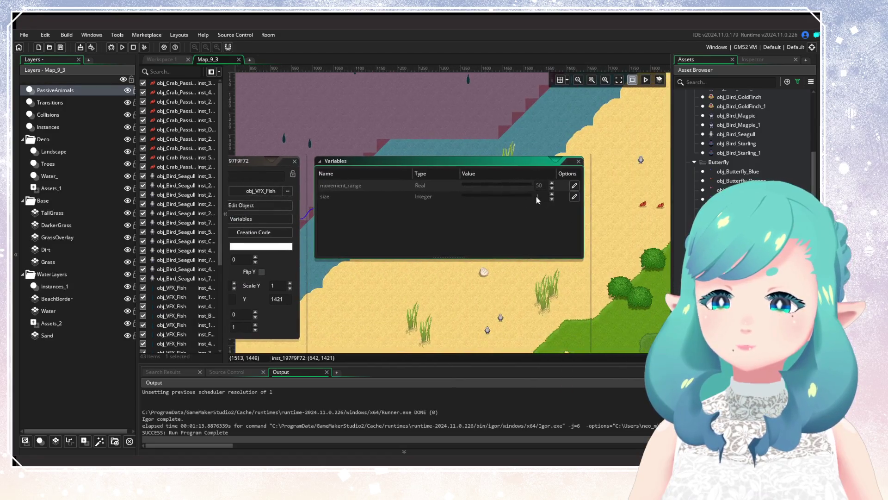
{"action": "left_click", "coordinate": [574, 196]}
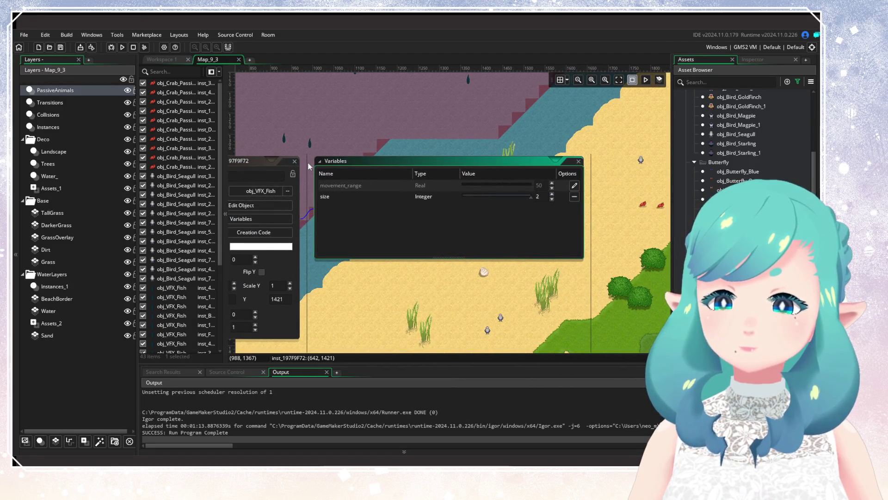
{"action": "left_click", "coordinate": [294, 161]}
Override another fish's size to 0, then review one more fish's variables
{"action": "left_click", "coordinate": [378, 225]}
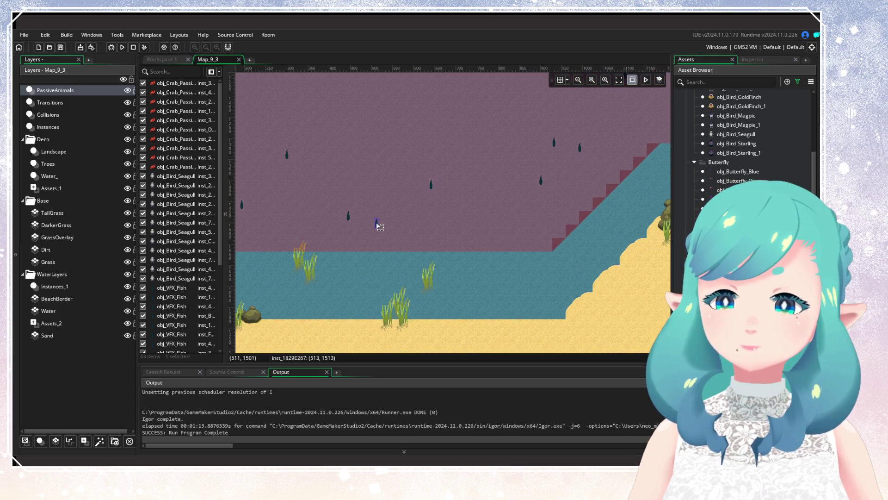
{"action": "double_click", "coordinate": [379, 227]}
{"action": "left_click", "coordinate": [446, 260]}
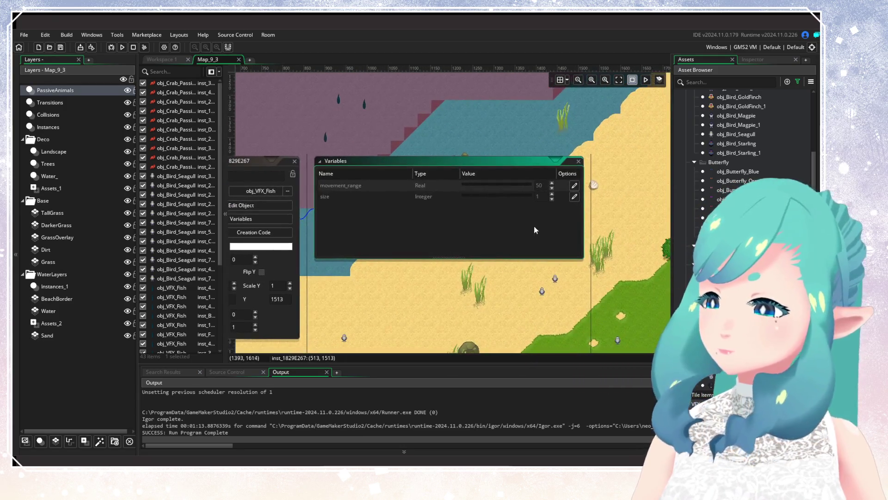
{"action": "left_click", "coordinate": [574, 196]}
{"action": "left_click", "coordinate": [551, 199]}
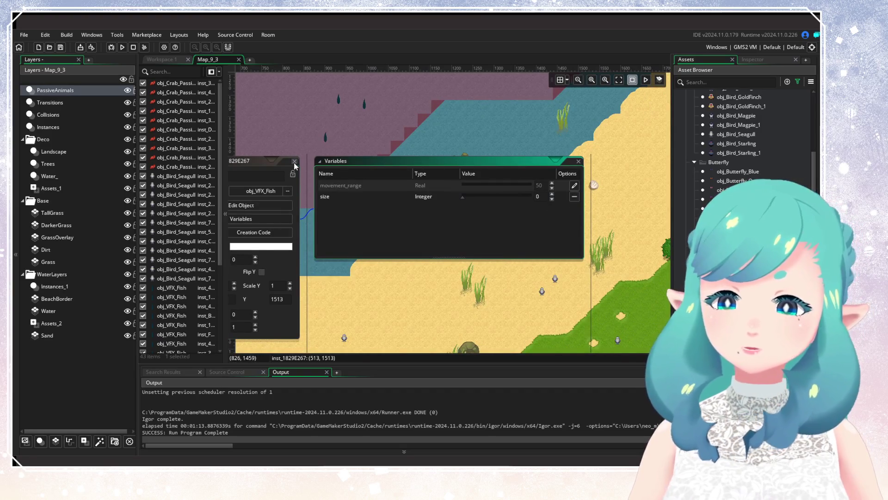
{"action": "left_click", "coordinate": [295, 161]}
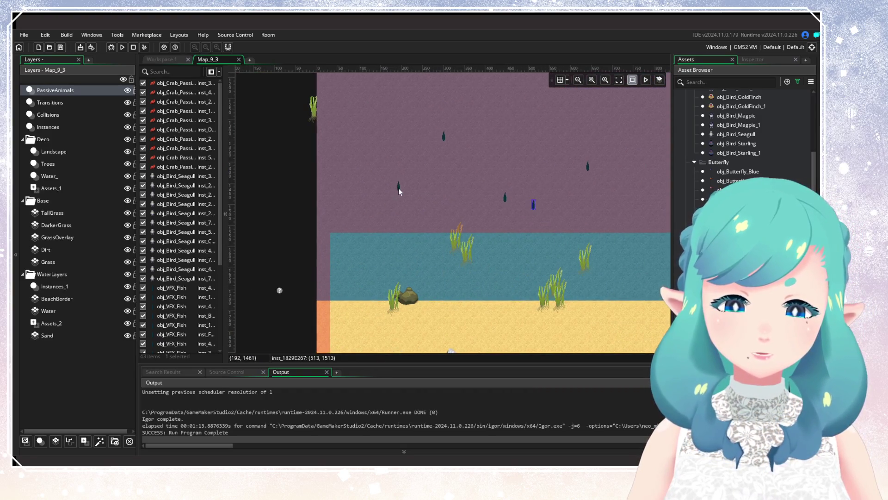
{"action": "double_click", "coordinate": [398, 188]}
{"action": "left_click", "coordinate": [448, 220]}
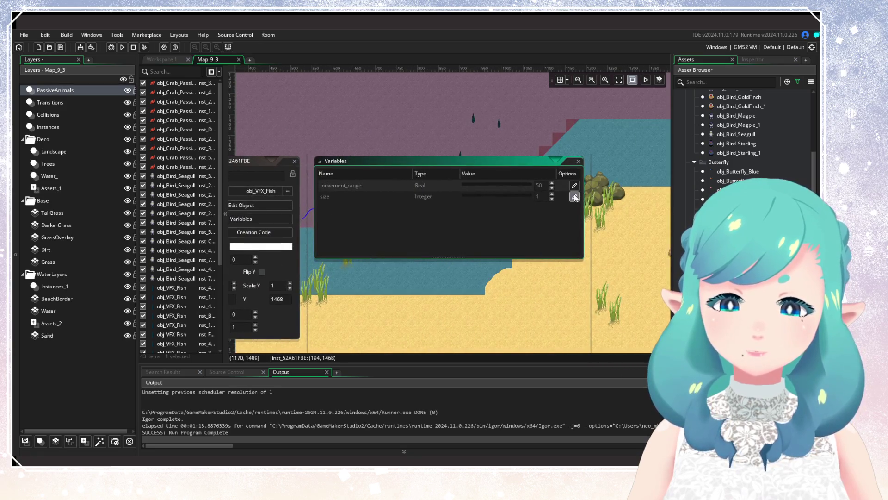
{"action": "left_click", "coordinate": [320, 160]}
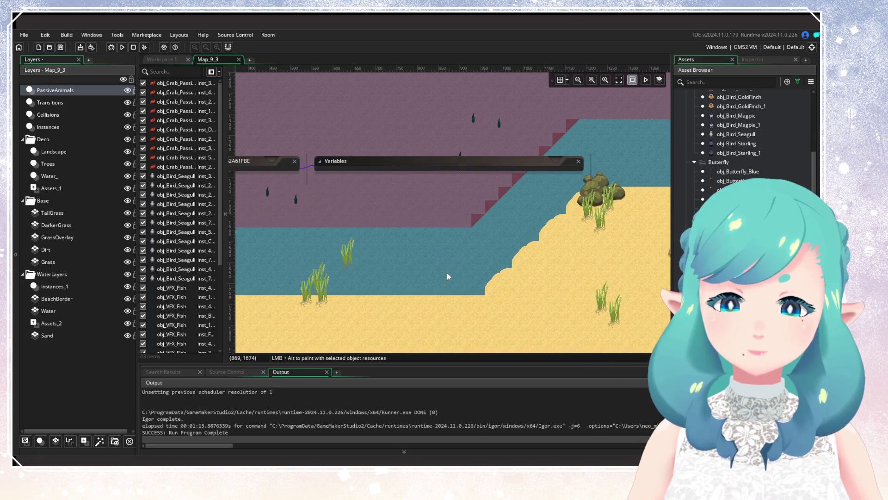
{"action": "scroll", "coordinate": [435, 262], "scroll_direction": "down", "scroll_amount": 4}
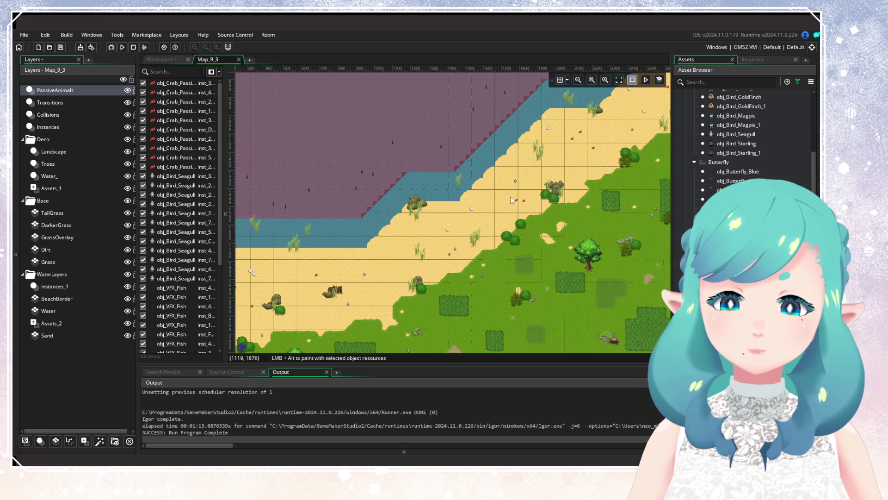
{"action": "scroll", "coordinate": [509, 196], "scroll_direction": "up", "scroll_amount": 2}
{"action": "scroll", "coordinate": [449, 288], "scroll_direction": "down", "scroll_amount": 3}
{"action": "scroll", "coordinate": [262, 238], "scroll_direction": "up", "scroll_amount": 1}
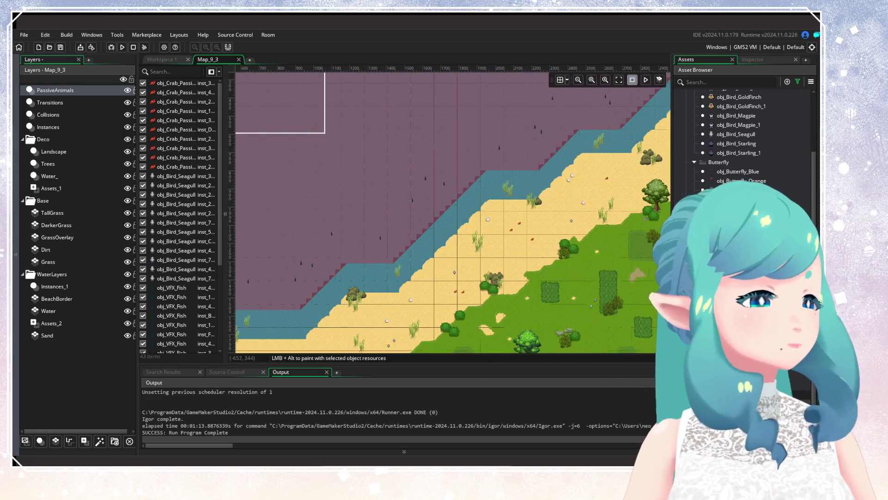
{"action": "scroll", "coordinate": [435, 178], "scroll_direction": "down", "scroll_amount": 4}
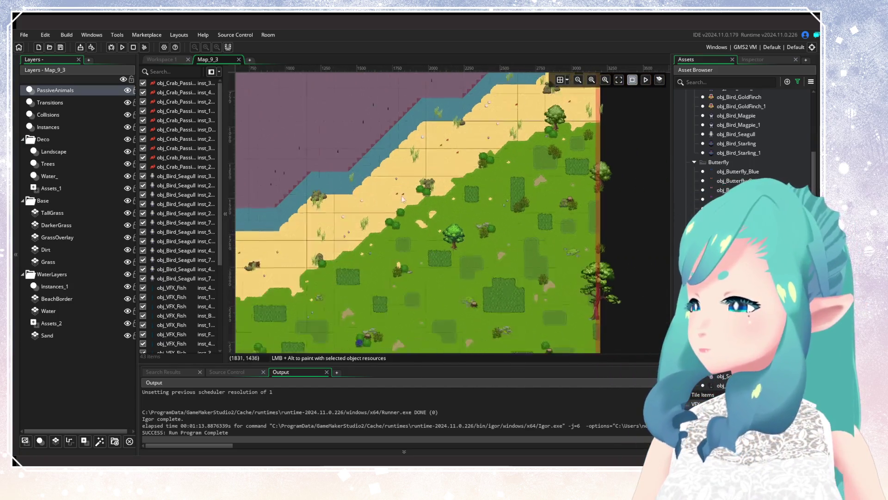
{"action": "scroll", "coordinate": [435, 178], "scroll_direction": "up", "scroll_amount": 3}
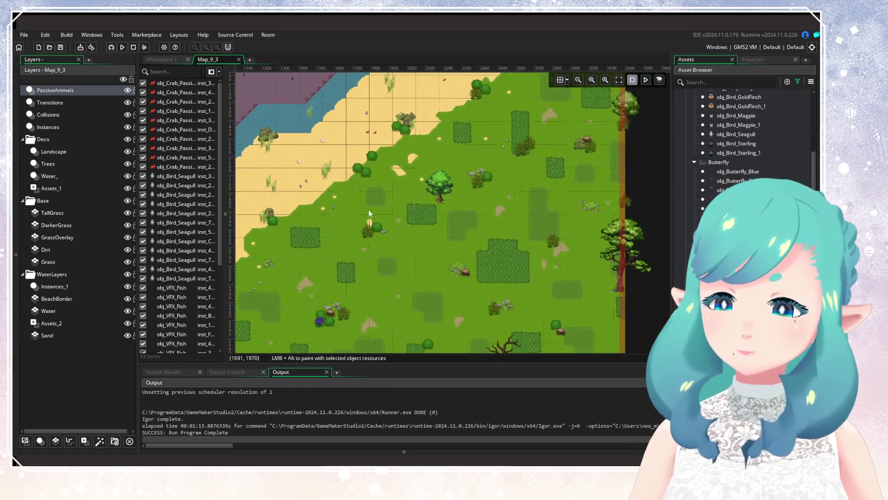
{"action": "scroll", "coordinate": [391, 315], "scroll_direction": "down", "scroll_amount": 2}
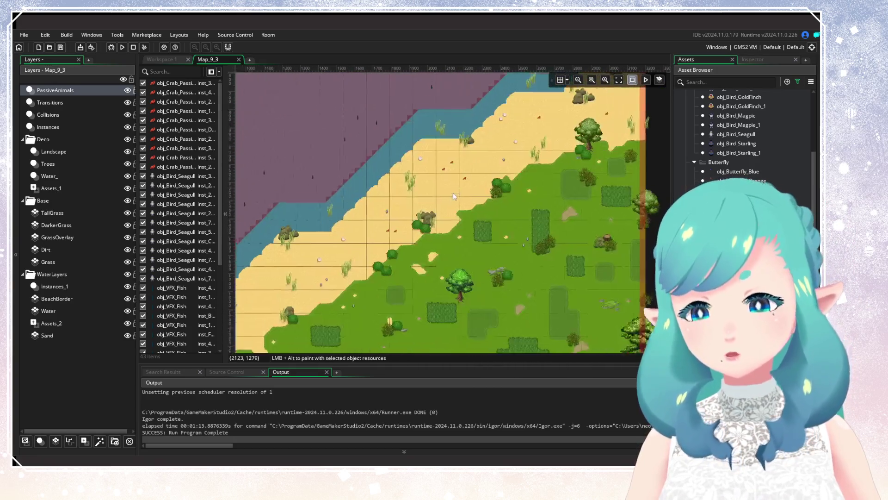
{"action": "scroll", "coordinate": [454, 192], "scroll_direction": "up", "scroll_amount": 2}
{"action": "scroll", "coordinate": [456, 205], "scroll_direction": "down", "scroll_amount": 1}
{"action": "scroll", "coordinate": [440, 203], "scroll_direction": "up", "scroll_amount": 1}
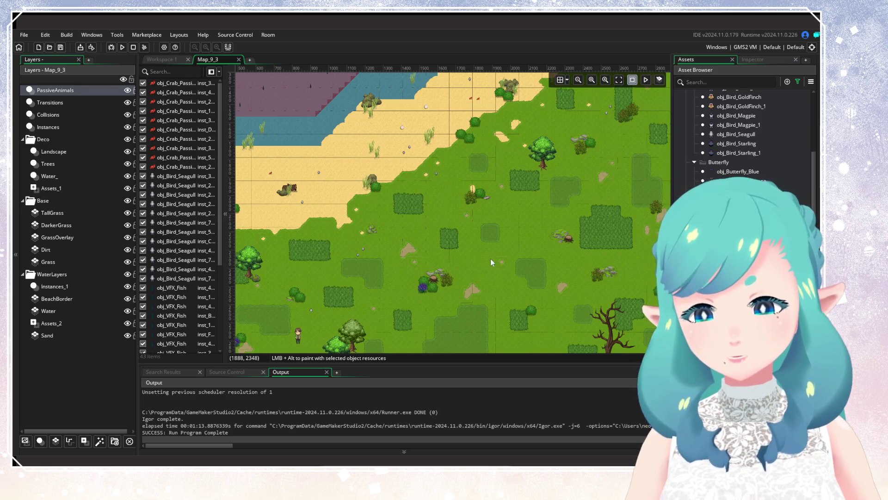
{"action": "scroll", "coordinate": [490, 259], "scroll_direction": "down", "scroll_amount": 2}
{"action": "scroll", "coordinate": [455, 349], "scroll_direction": "up", "scroll_amount": 2}
{"action": "scroll", "coordinate": [350, 223], "scroll_direction": "down", "scroll_amount": 2}
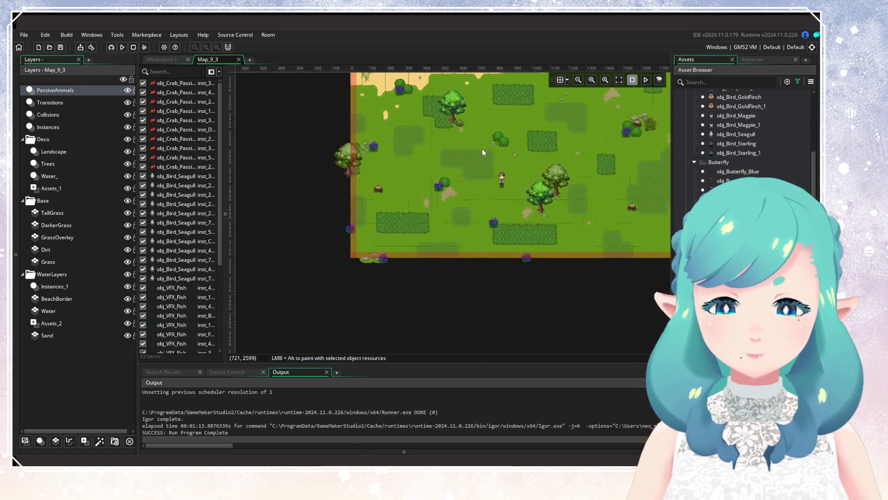
{"action": "scroll", "coordinate": [482, 148], "scroll_direction": "up", "scroll_amount": 2}
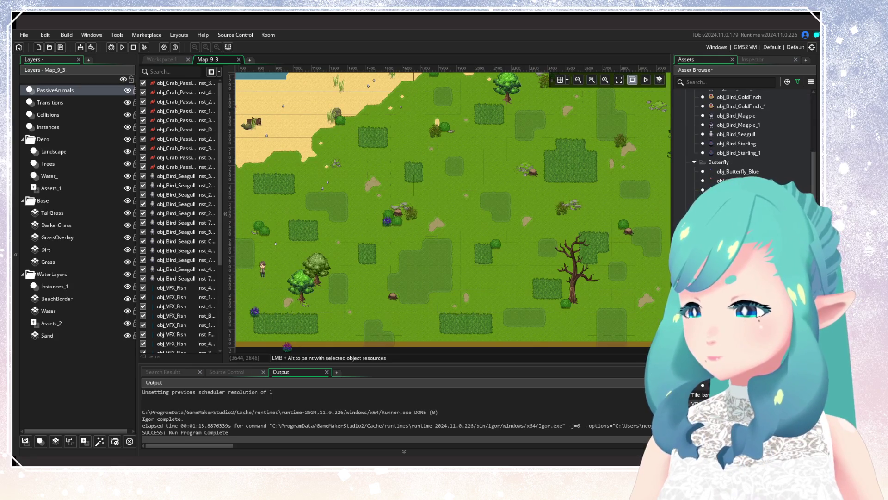
{"action": "scroll", "coordinate": [742, 139], "scroll_direction": "up", "scroll_amount": 3}
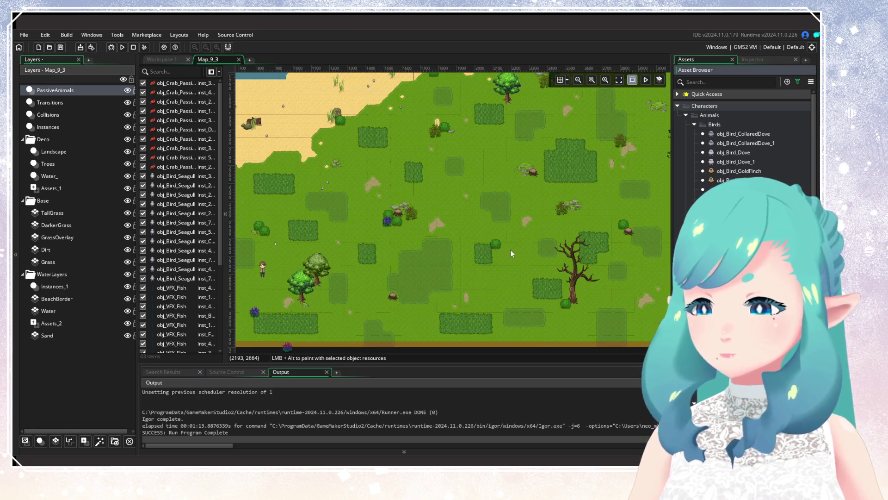
{"action": "scroll", "coordinate": [510, 249], "scroll_direction": "left", "scroll_amount": 5}
{"action": "scroll", "coordinate": [507, 236], "scroll_direction": "down", "scroll_amount": 3}
{"action": "scroll", "coordinate": [510, 225], "scroll_direction": "up", "scroll_amount": 2}
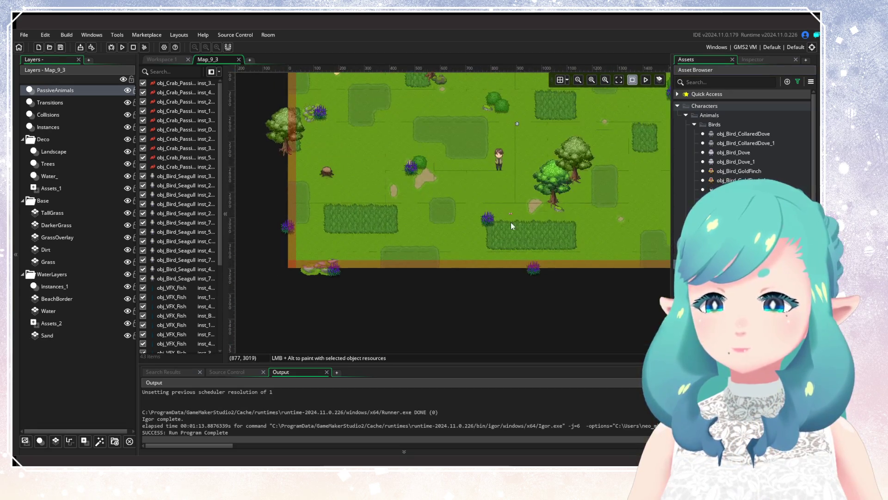
{"action": "left_click", "coordinate": [481, 224]}
{"action": "left_click_drag", "start_coordinate": [564, 226], "coordinate": [373, 287]}
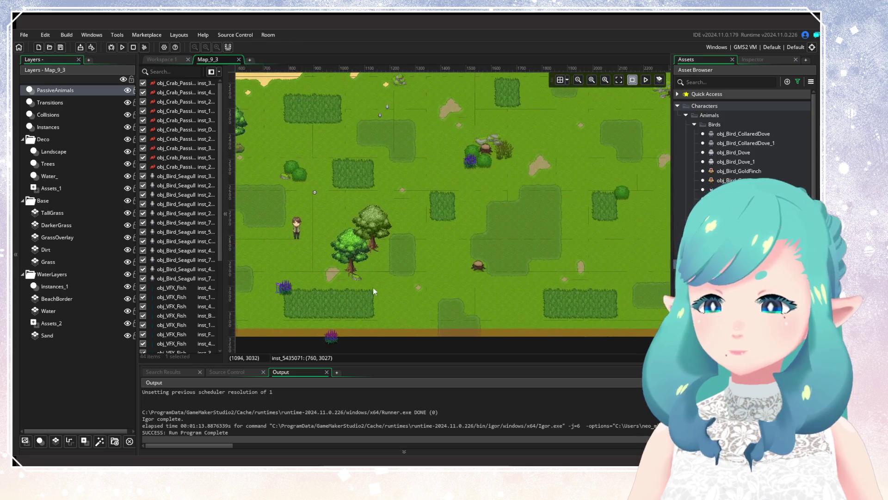
{"action": "mouse_move", "coordinate": [740, 285]}
{"action": "left_mouse_down"}
{"action": "mouse_move", "coordinate": [426, 210]}
{"action": "mouse_move", "coordinate": [459, 338]}
{"action": "mouse_move", "coordinate": [456, 376]}
{"action": "left_mouse_up"}
{"action": "scroll", "coordinate": [485, 266], "scroll_direction": "up", "scroll_amount": 4}
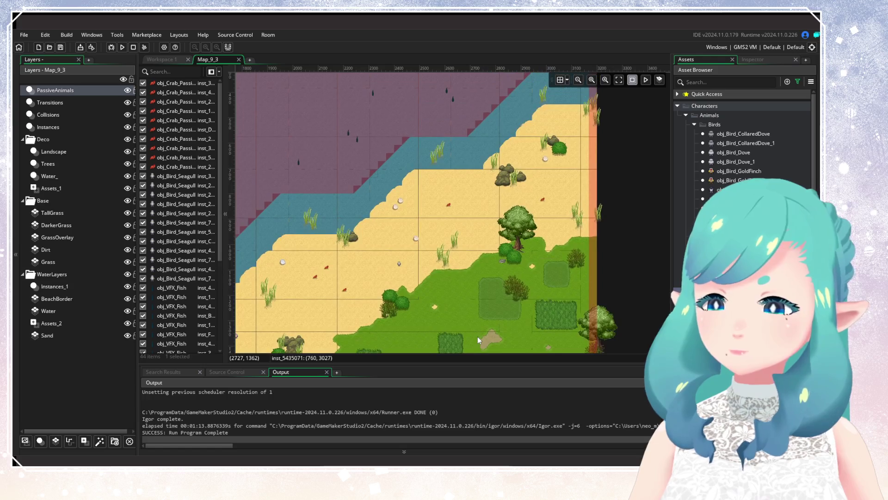
{"action": "scroll", "coordinate": [477, 337], "scroll_direction": "down", "scroll_amount": 6}
{"action": "scroll", "coordinate": [564, 154], "scroll_direction": "left", "scroll_amount": 4}
{"action": "mouse_move", "coordinate": [344, 283]}
{"action": "left_mouse_down"}
{"action": "mouse_move", "coordinate": [389, 247]}
{"action": "mouse_move", "coordinate": [585, 196]}
{"action": "left_mouse_up"}
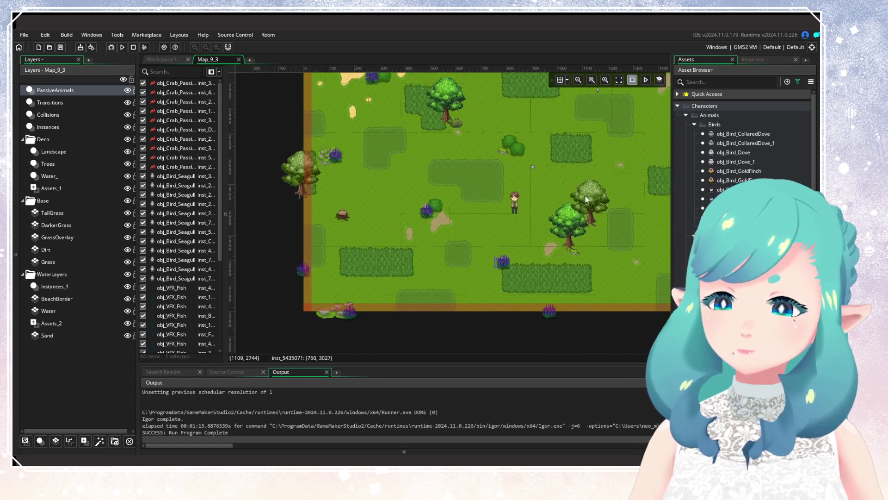
{"action": "scroll", "coordinate": [379, 175], "scroll_direction": "up", "scroll_amount": 3}
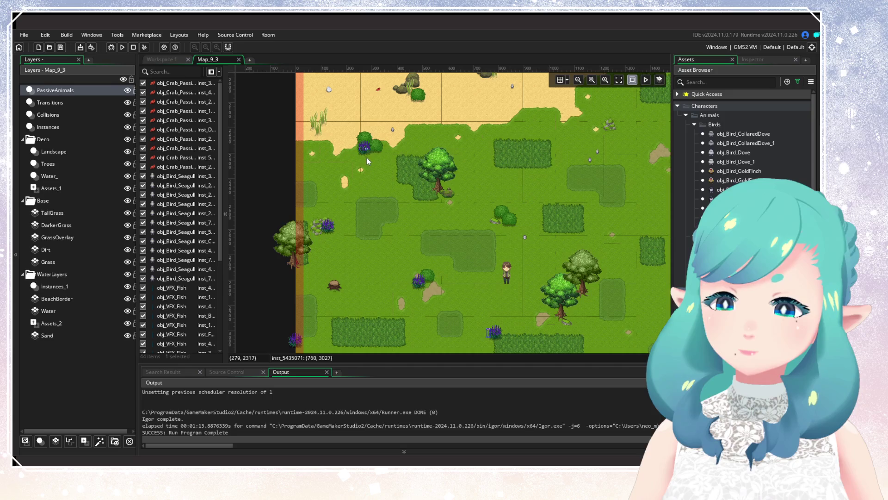
{"action": "scroll", "coordinate": [331, 221], "scroll_direction": "down", "scroll_amount": 3}
{"action": "scroll", "coordinate": [406, 221], "scroll_direction": "right", "scroll_amount": 4}
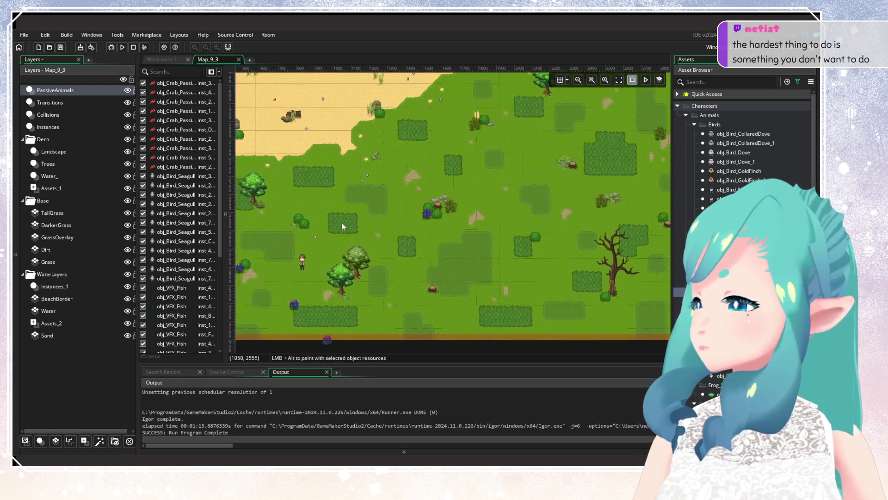
{"action": "scroll", "coordinate": [398, 214], "scroll_direction": "up", "scroll_amount": 3}
{"action": "scroll", "coordinate": [407, 206], "scroll_direction": "right", "scroll_amount": 3}
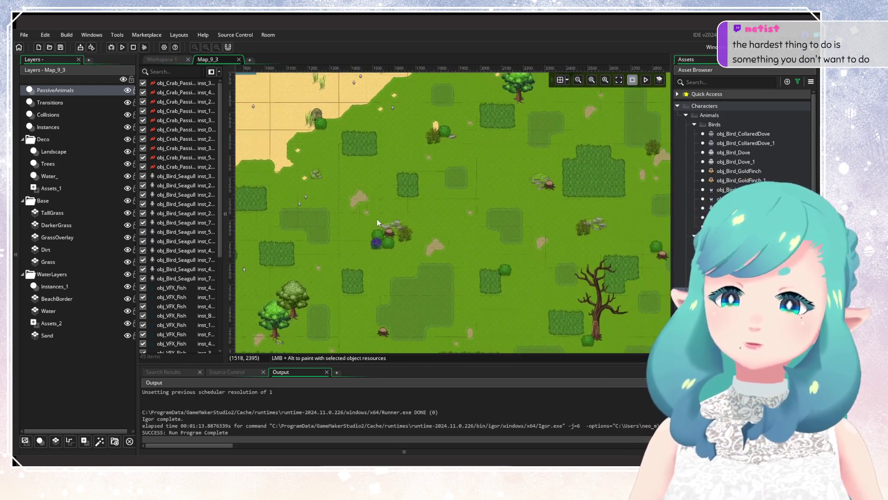
{"action": "scroll", "coordinate": [378, 222], "scroll_direction": "down", "scroll_amount": 1}
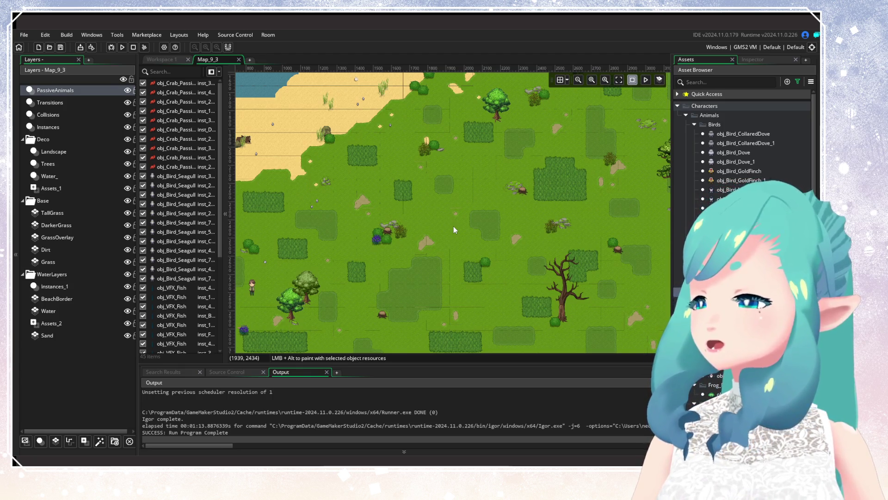
{"action": "mouse_move", "coordinate": [453, 226]}
{"action": "left_mouse_down"}
{"action": "mouse_move", "coordinate": [468, 212]}
{"action": "mouse_move", "coordinate": [432, 123]}
{"action": "mouse_move", "coordinate": [515, 311]}
{"action": "mouse_move", "coordinate": [599, 145]}
{"action": "mouse_move", "coordinate": [416, 277]}
{"action": "left_mouse_up"}
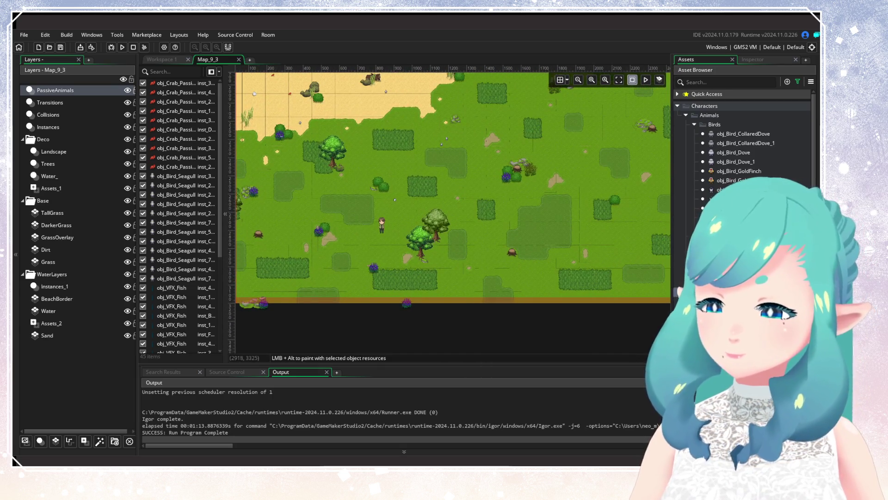
Open obj_Bird_CollaredDove_1 and review its parent and variable definitions
{"action": "double_click", "coordinate": [746, 143]}
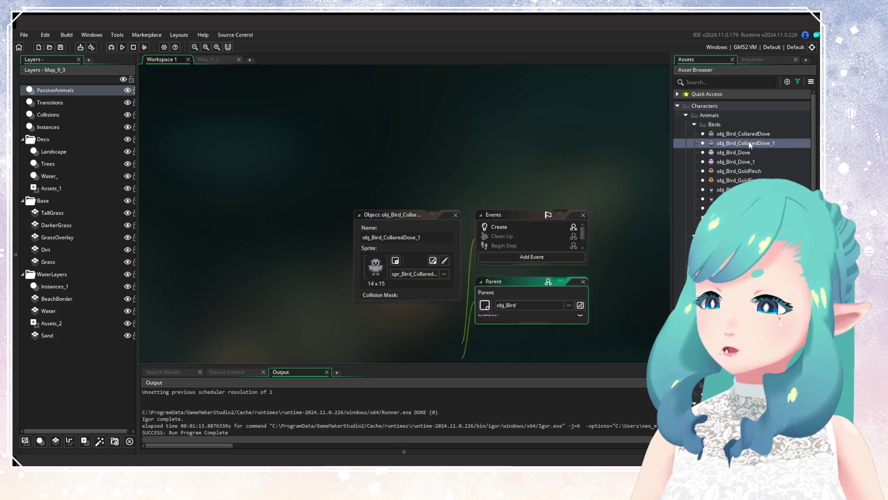
{"action": "left_click_drag", "start_coordinate": [606, 237], "coordinate": [496, 126]}
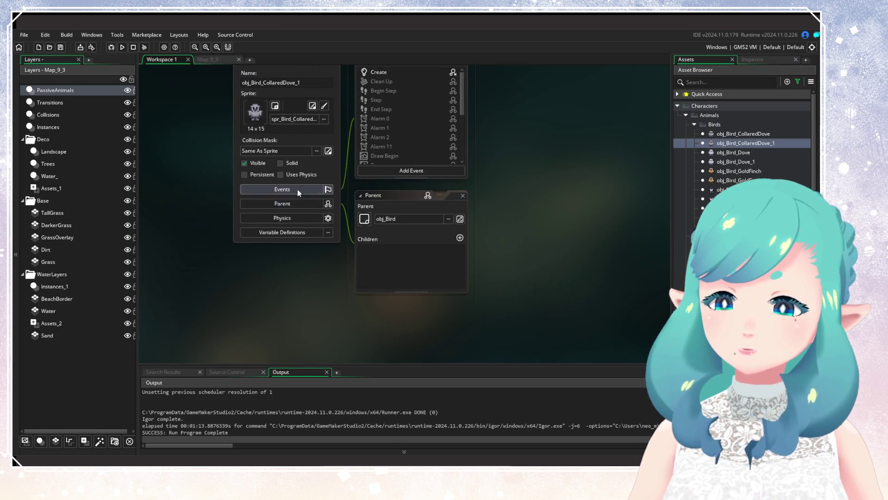
{"action": "left_click", "coordinate": [303, 232]}
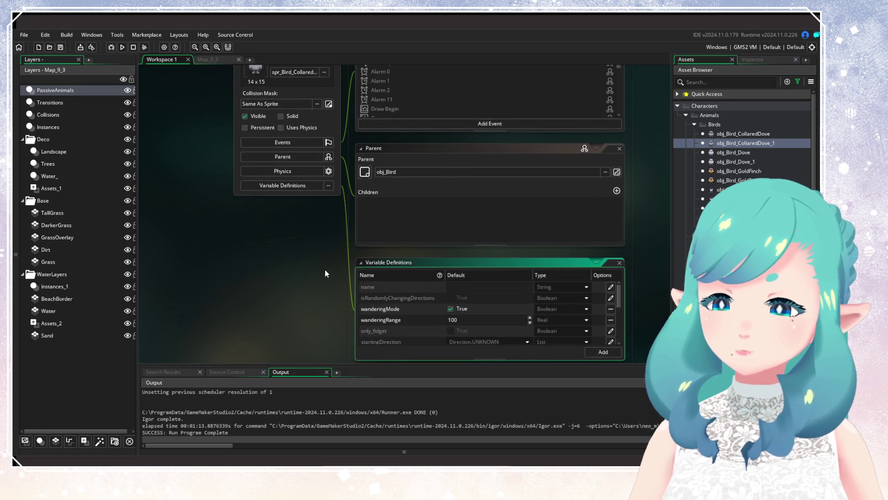
{"action": "double_click", "coordinate": [373, 111]}
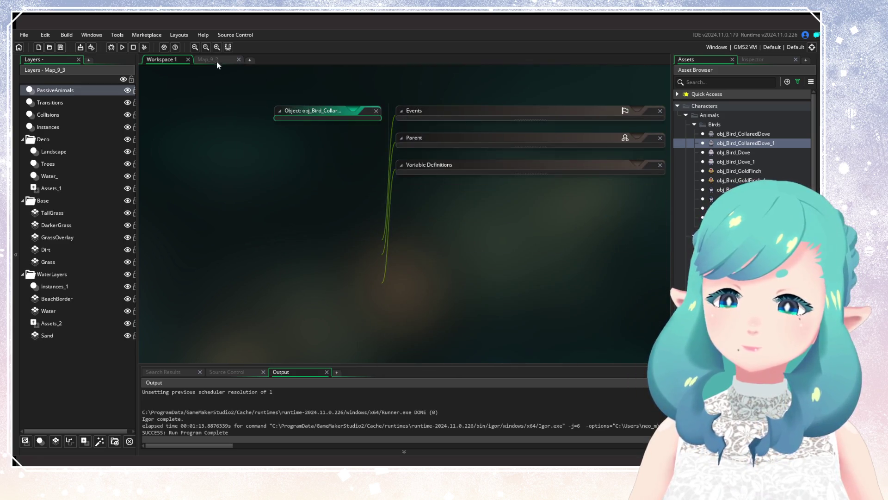
Back in Map_9_3, pan to the dead-tree grassland and place a collared dove
{"action": "left_click", "coordinate": [214, 60]}
{"action": "left_click_drag", "start_coordinate": [499, 228], "coordinate": [448, 251]}
{"action": "mouse_move", "coordinate": [429, 200]}
{"action": "left_mouse_down"}
{"action": "mouse_move", "coordinate": [420, 268]}
{"action": "mouse_move", "coordinate": [446, 225]}
{"action": "left_mouse_up"}
{"action": "scroll", "coordinate": [446, 225], "scroll_direction": "up", "scroll_amount": 2}
{"action": "left_click", "coordinate": [438, 190], "text": "alt"}
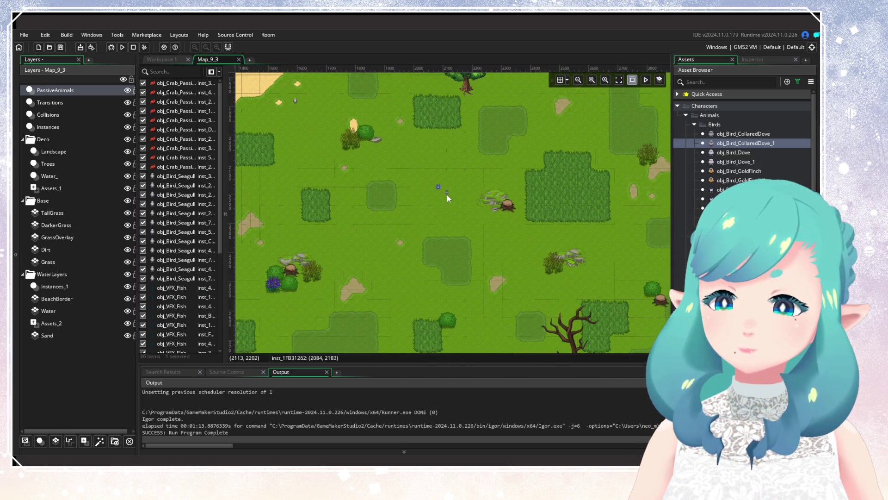
Place two more collared doves, then two obj_Bird_Dove_1 doves on the grass
{"action": "left_click", "coordinate": [447, 196], "text": "alt"}
{"action": "left_click", "coordinate": [434, 213], "text": "alt"}
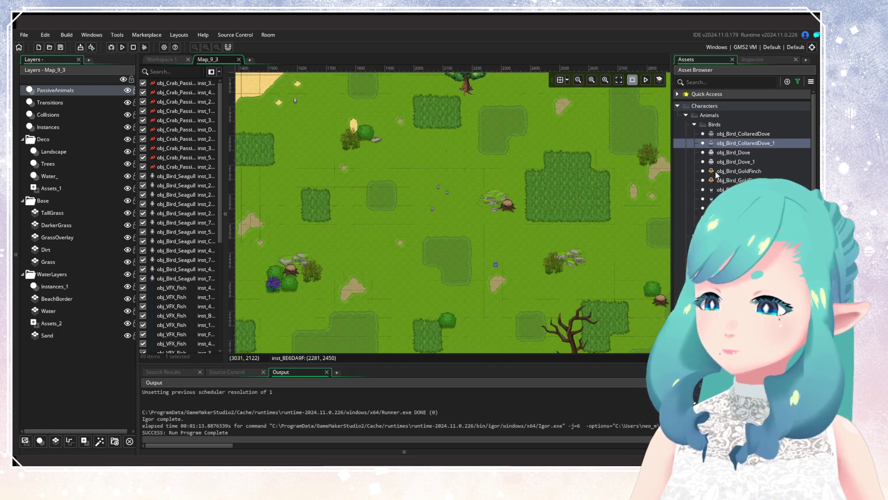
{"action": "left_click", "coordinate": [735, 162]}
{"action": "left_click_drag", "start_coordinate": [432, 203], "coordinate": [508, 122]}
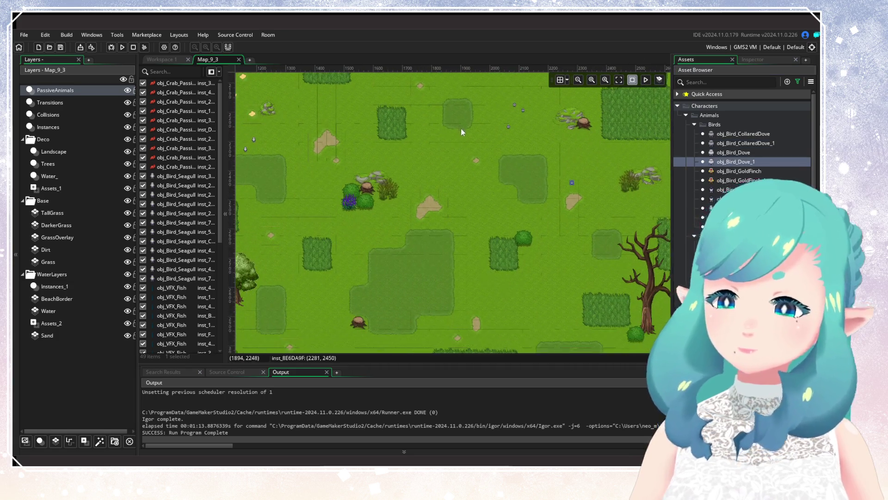
{"action": "left_click", "coordinate": [567, 190], "text": "alt"}
Place six more doves near the trees, dead tree, open grass and tall grass
{"action": "left_click_drag", "start_coordinate": [384, 278], "coordinate": [546, 191]}
{"action": "left_click", "coordinate": [496, 203], "text": "alt"}
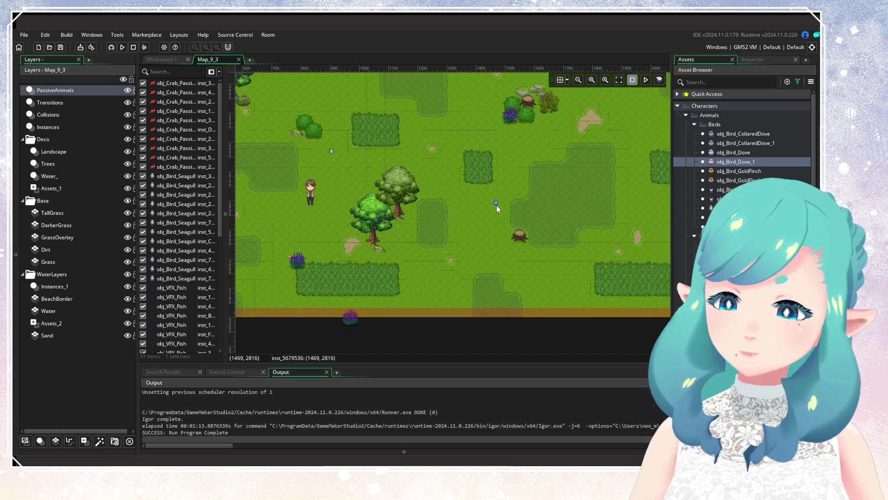
{"action": "left_click", "coordinate": [488, 214], "text": "alt"}
{"action": "left_click", "coordinate": [567, 221], "text": "alt"}
{"action": "left_click_drag", "start_coordinate": [567, 221], "coordinate": [356, 268]}
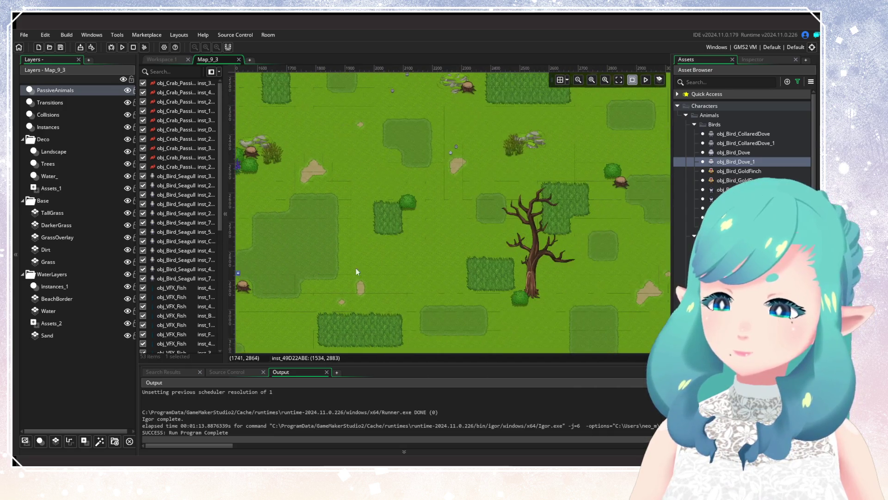
{"action": "left_click", "coordinate": [438, 274], "text": "alt"}
{"action": "mouse_move", "coordinate": [457, 279]}
{"action": "left_mouse_down"}
{"action": "mouse_move", "coordinate": [500, 221]}
{"action": "mouse_move", "coordinate": [501, 265]}
{"action": "left_mouse_up"}
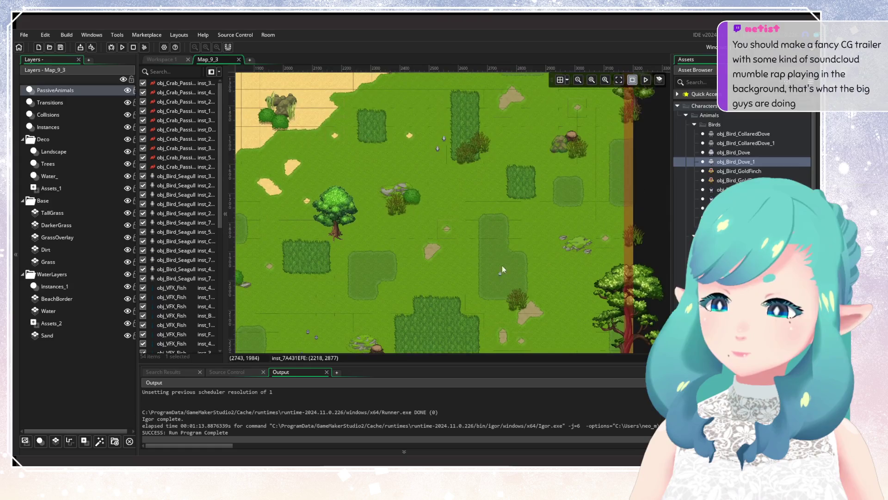
{"action": "left_click", "coordinate": [493, 221], "text": "alt"}
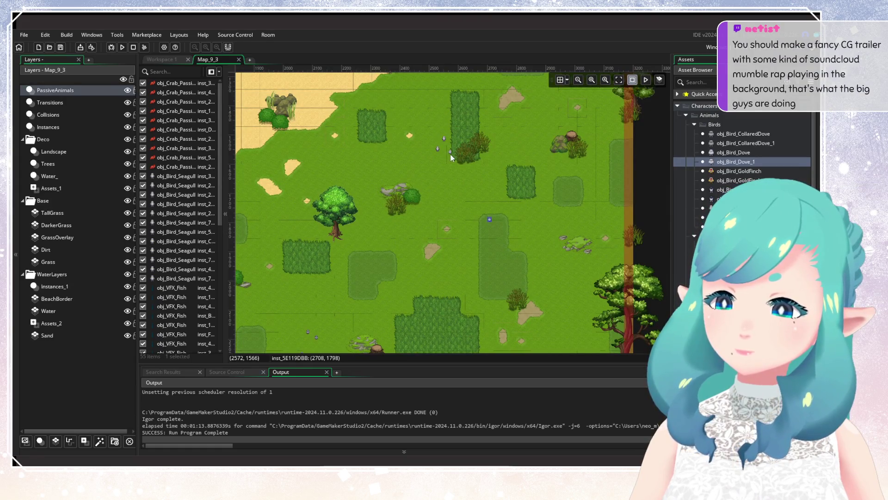
{"action": "left_click", "coordinate": [451, 154], "text": "alt"}
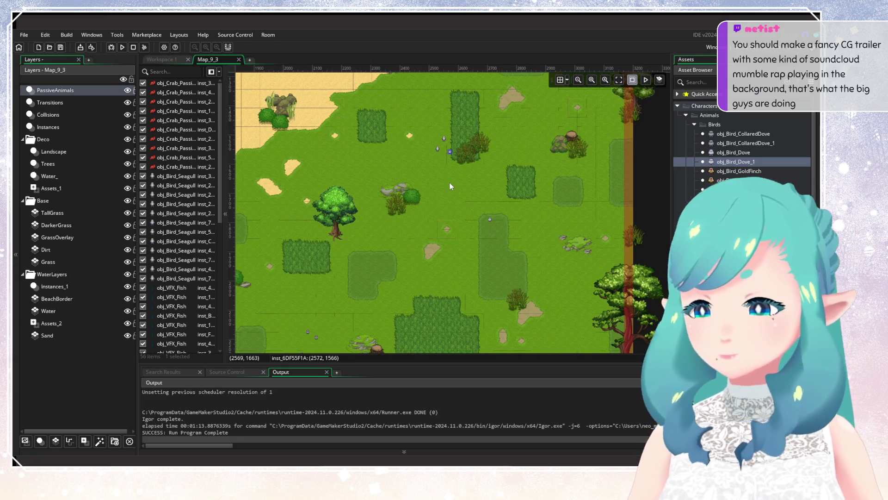
Pan up to view the beach and water, then back down to the grassland
{"action": "scroll", "coordinate": [456, 231], "scroll_direction": "up", "scroll_amount": 3}
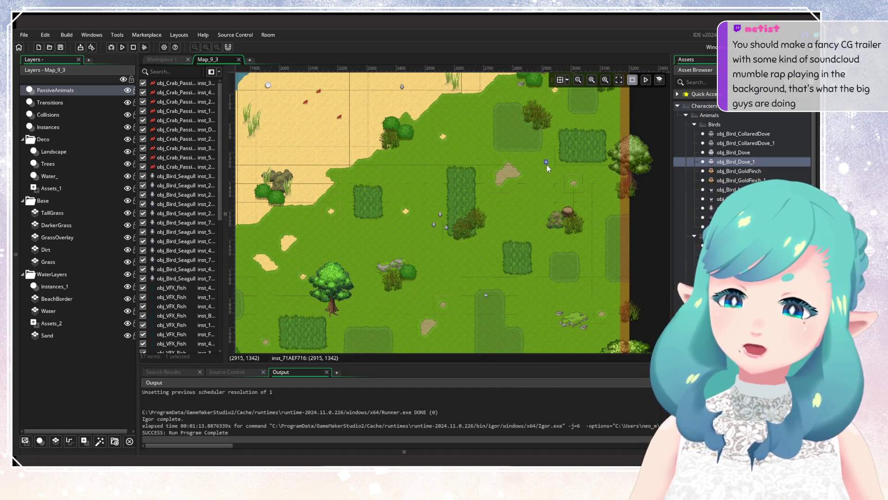
{"action": "mouse_move", "coordinate": [506, 155]}
{"action": "left_mouse_down"}
{"action": "mouse_move", "coordinate": [482, 199]}
{"action": "mouse_move", "coordinate": [493, 270]}
{"action": "left_mouse_up"}
{"action": "scroll", "coordinate": [493, 271], "scroll_direction": "up", "scroll_amount": 2}
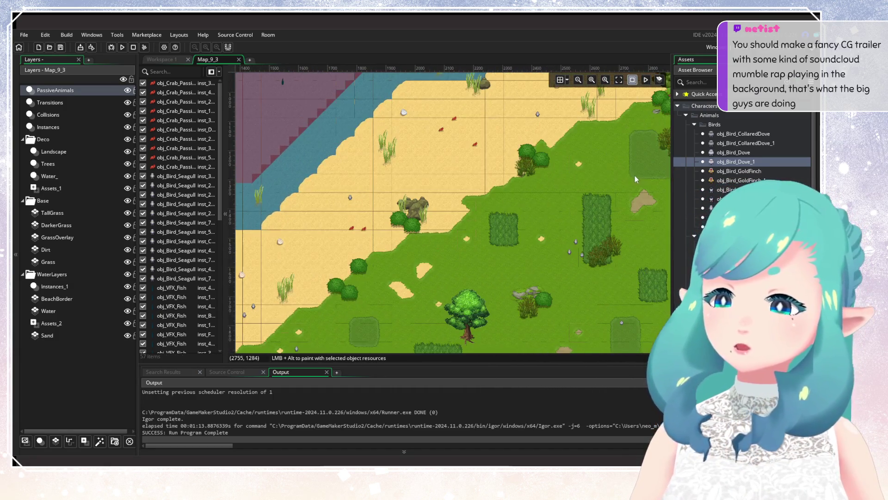
{"action": "left_click_drag", "start_coordinate": [398, 240], "coordinate": [456, 182]}
{"action": "left_click_drag", "start_coordinate": [410, 226], "coordinate": [437, 145]}
Place one more obj_Bird_CollaredDove_1 near the character
{"action": "scroll", "coordinate": [363, 237], "scroll_direction": "down", "scroll_amount": 5}
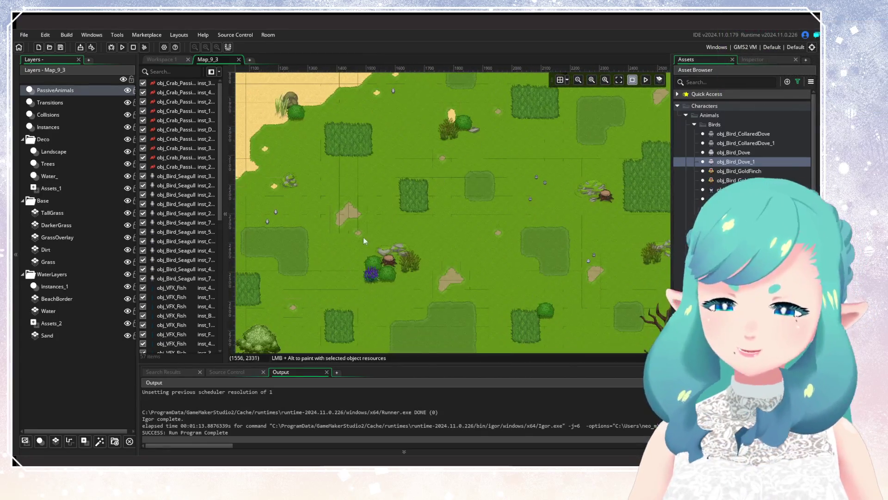
{"action": "scroll", "coordinate": [363, 237], "scroll_direction": "left", "scroll_amount": 10}
{"action": "scroll", "coordinate": [439, 269], "scroll_direction": "down", "scroll_amount": 2}
{"action": "scroll", "coordinate": [439, 269], "scroll_direction": "right", "scroll_amount": 3}
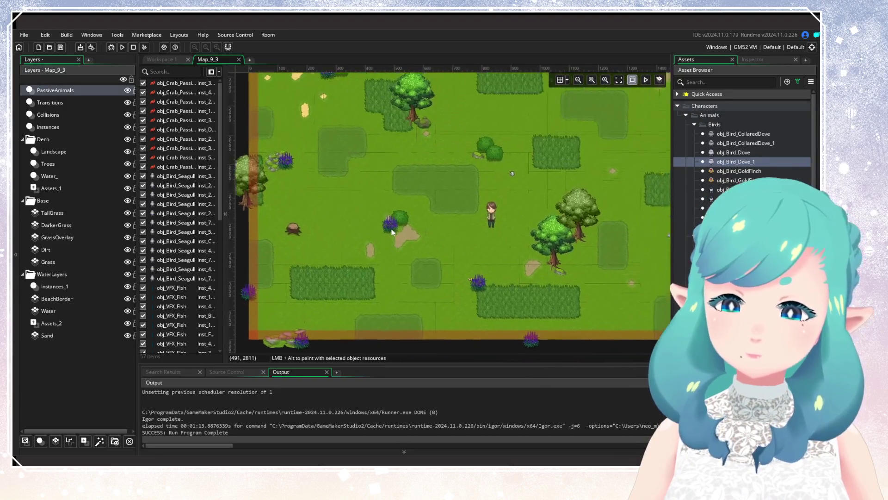
{"action": "left_click", "coordinate": [729, 146]}
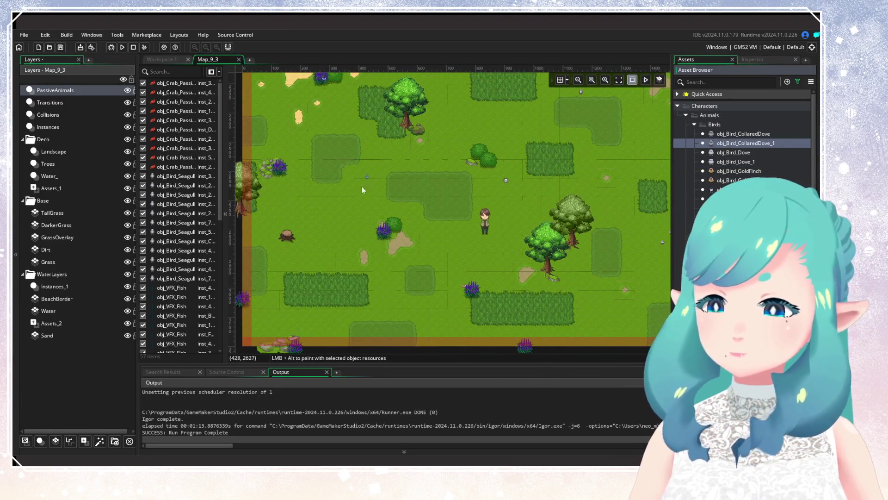
{"action": "left_click", "coordinate": [344, 204], "text": "alt"}
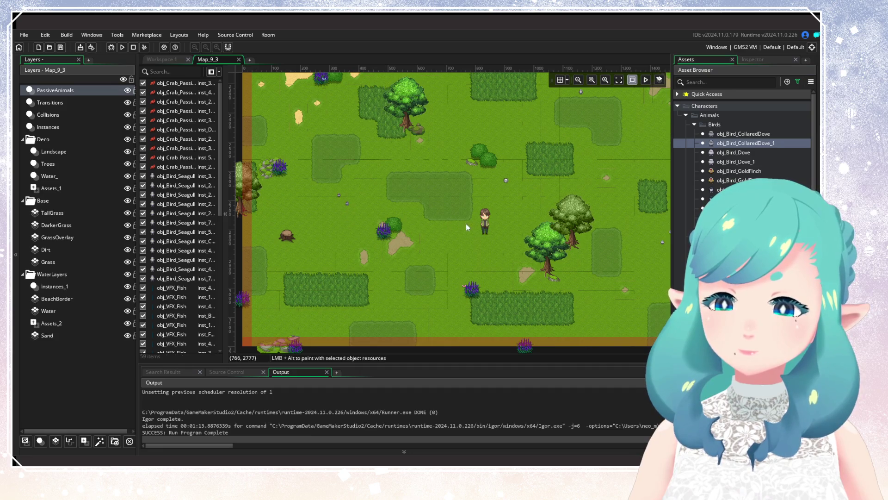
{"action": "scroll", "coordinate": [465, 223], "scroll_direction": "down", "scroll_amount": 3}
{"action": "scroll", "coordinate": [382, 288], "scroll_direction": "up", "scroll_amount": 3}
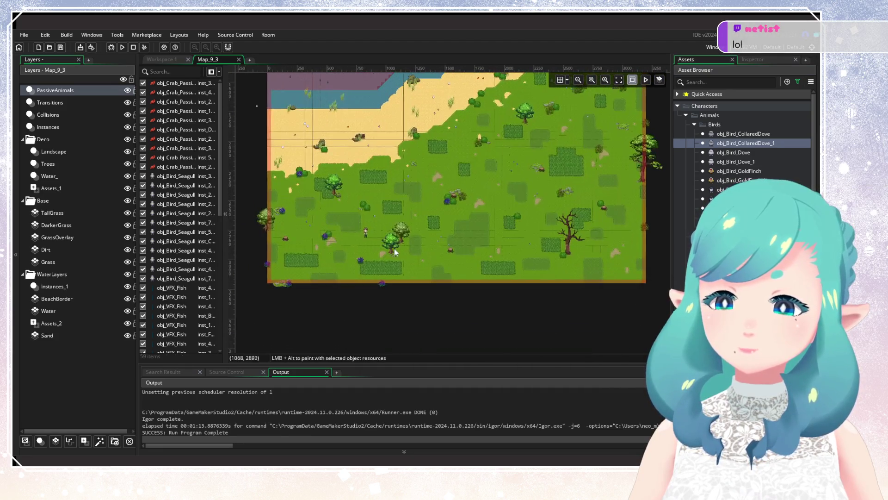
{"action": "scroll", "coordinate": [423, 262], "scroll_direction": "right", "scroll_amount": 6}
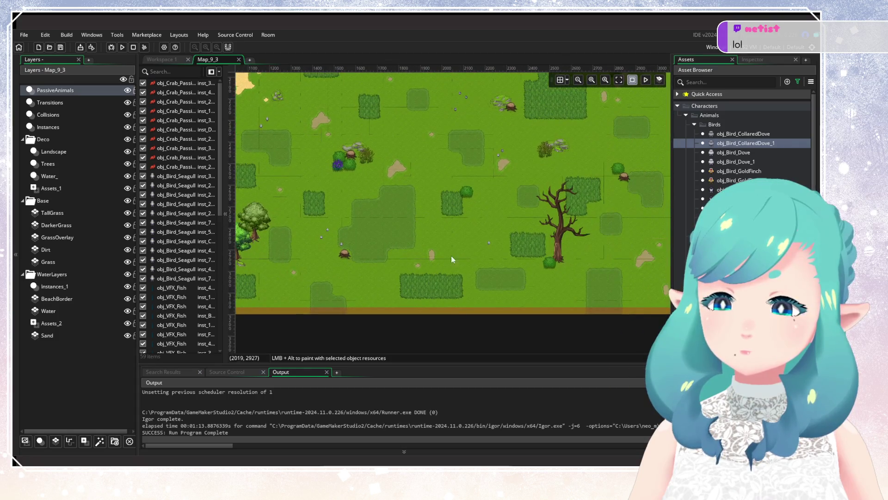
Search the Asset Browser for Map_9_4 and open that room beside Map_9_3
{"action": "left_click_drag", "start_coordinate": [437, 206], "coordinate": [393, 307]}
{"action": "scroll", "coordinate": [447, 266], "scroll_direction": "down", "scroll_amount": 2}
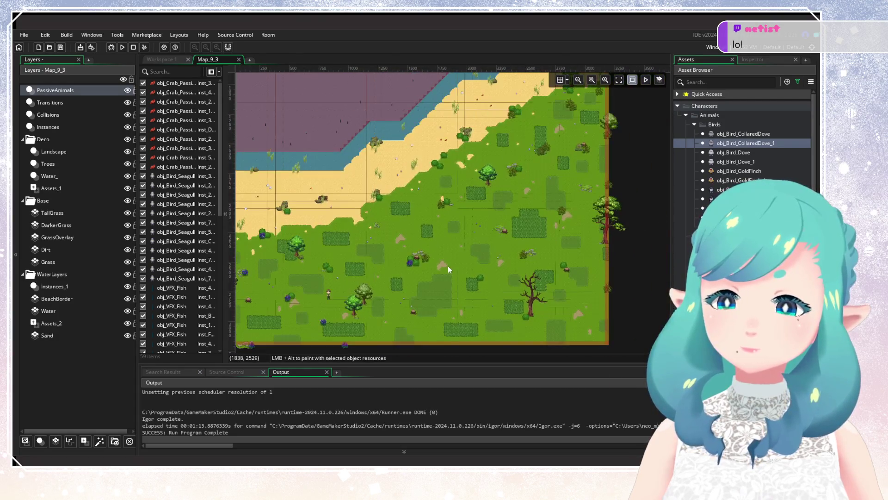
{"action": "scroll", "coordinate": [423, 270], "scroll_direction": "down", "scroll_amount": 1}
{"action": "mouse_move", "coordinate": [431, 193]}
{"action": "left_mouse_down"}
{"action": "mouse_move", "coordinate": [401, 277]}
{"action": "mouse_move", "coordinate": [425, 256]}
{"action": "left_mouse_up"}
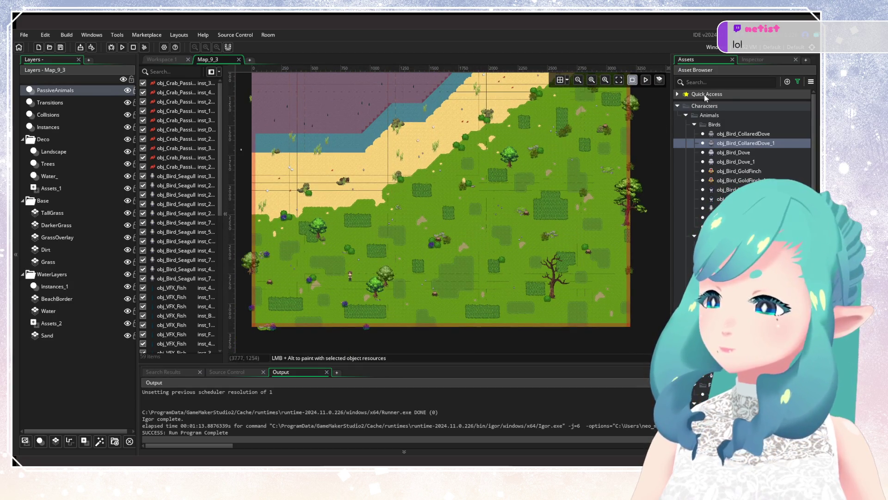
{"action": "left_click", "coordinate": [797, 82]}
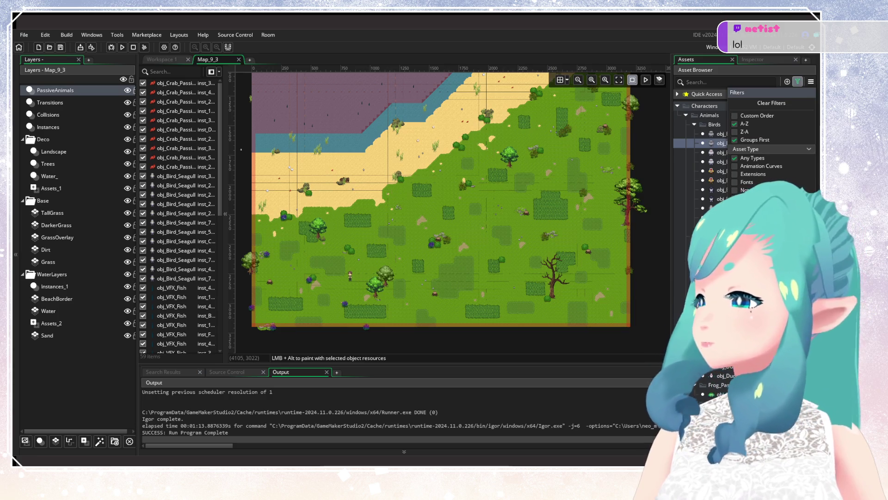
{"action": "left_click", "coordinate": [725, 82]}
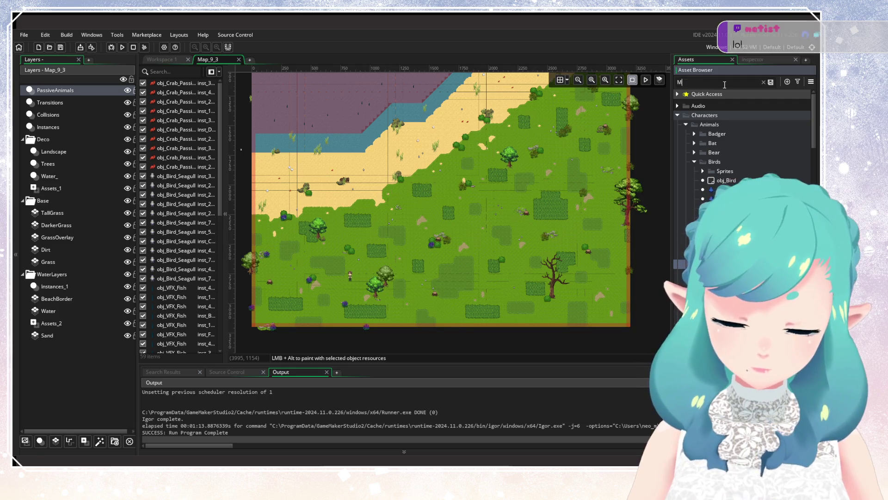
{"action": "type", "text": "Map_9_4"}
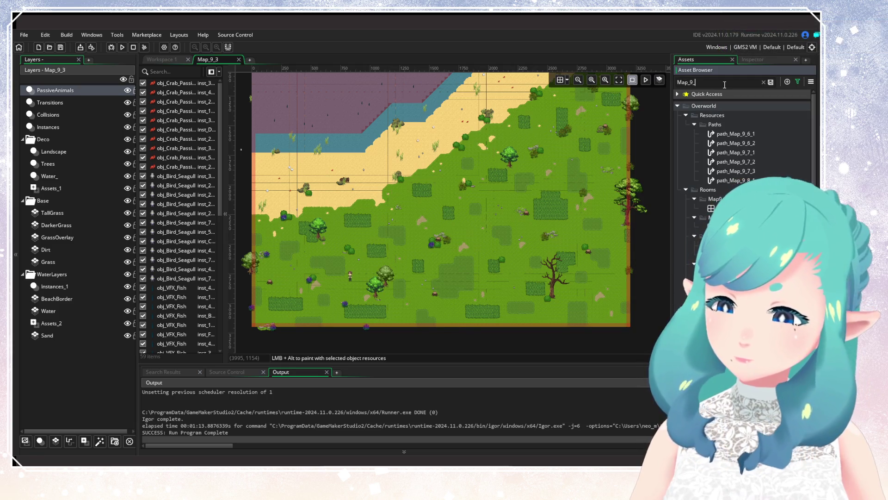
{"action": "left_click", "coordinate": [725, 134]}
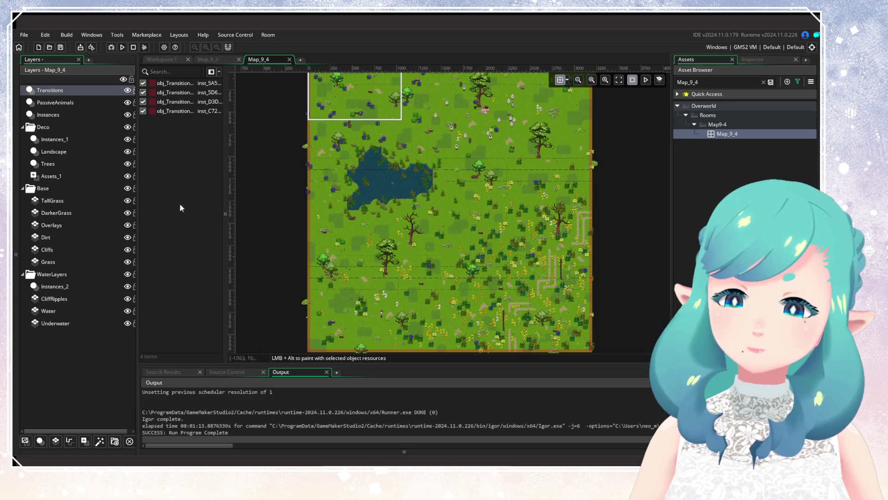
Inspect obj_Bird_Flight_Spawner on Map_9_4's PassiveAnimals layer, then return to Map_9_3
{"action": "left_click", "coordinate": [70, 102]}
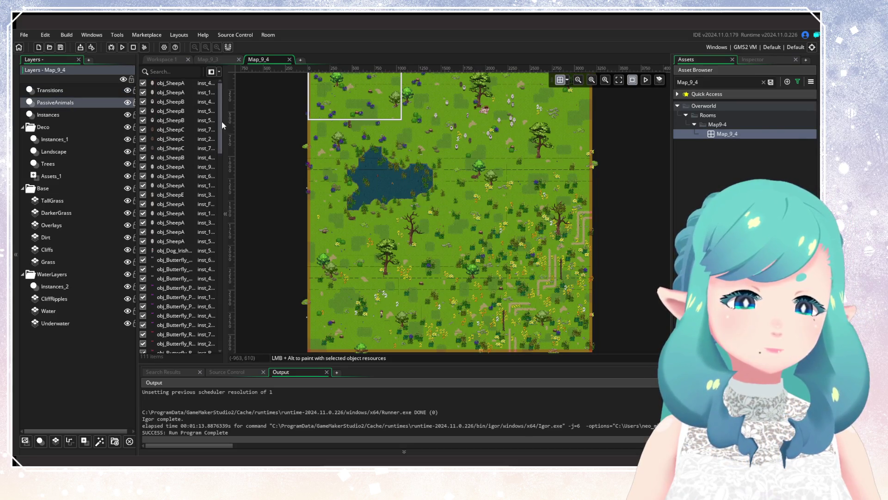
{"action": "left_click_drag", "start_coordinate": [222, 122], "coordinate": [234, 343]}
{"action": "double_click", "coordinate": [180, 255]}
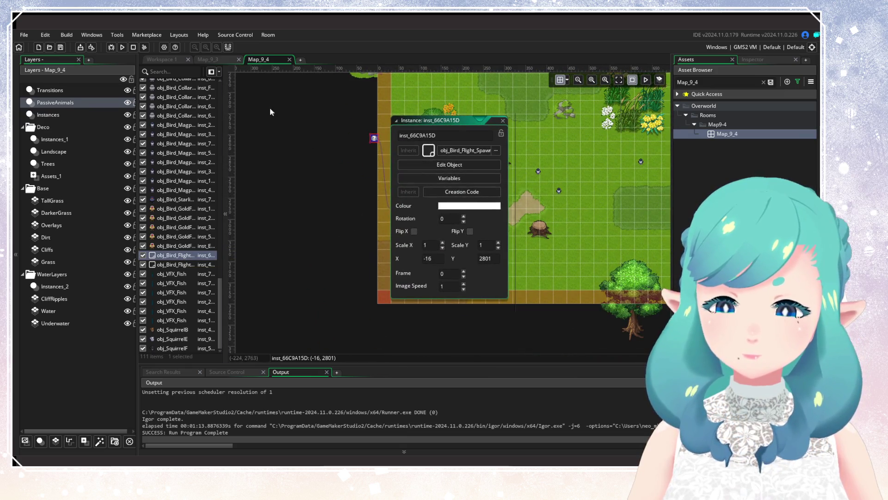
{"action": "left_click", "coordinate": [208, 59]}
{"action": "scroll", "coordinate": [184, 231], "scroll_direction": "down", "scroll_amount": 5}
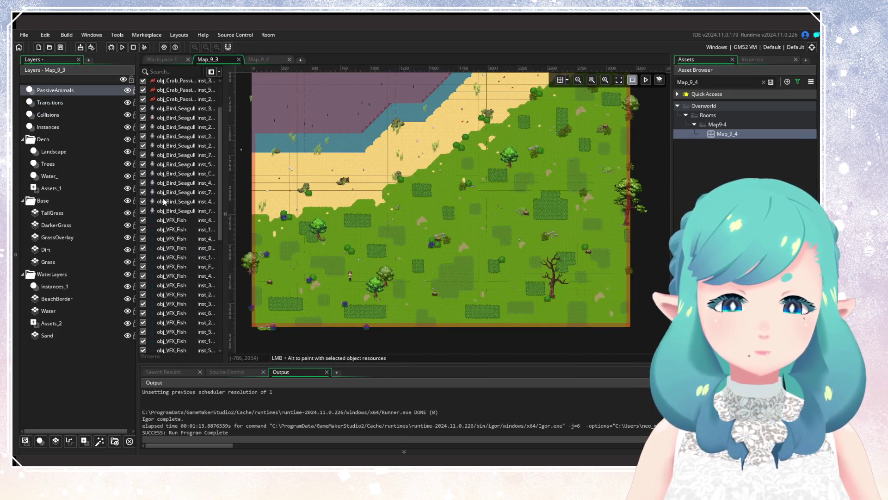
Paste Map_9_4's bird flight spawner into Map_9_3 at (-16, 2801)
{"action": "scroll", "coordinate": [184, 231], "scroll_direction": "down", "scroll_amount": 2}
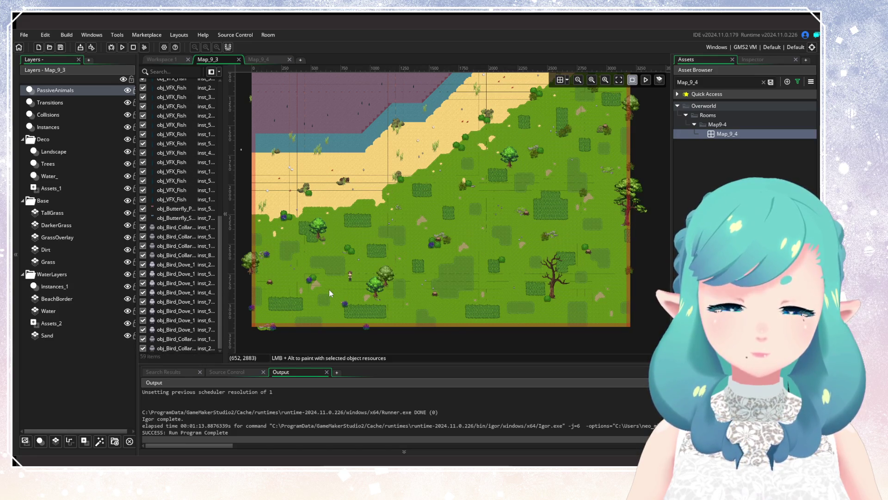
{"action": "scroll", "coordinate": [327, 268], "scroll_direction": "up", "scroll_amount": 2}
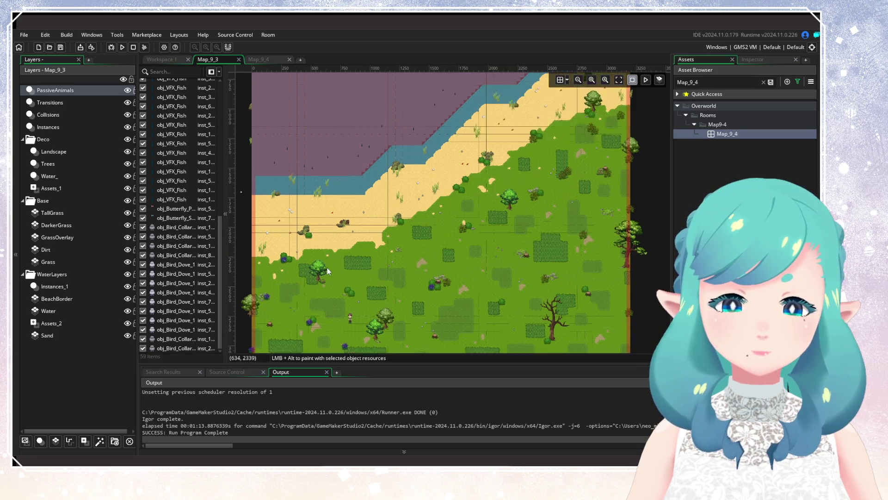
{"action": "scroll", "coordinate": [305, 274], "scroll_direction": "down", "scroll_amount": 5}
{"action": "scroll", "coordinate": [309, 277], "scroll_direction": "up", "scroll_amount": 7}
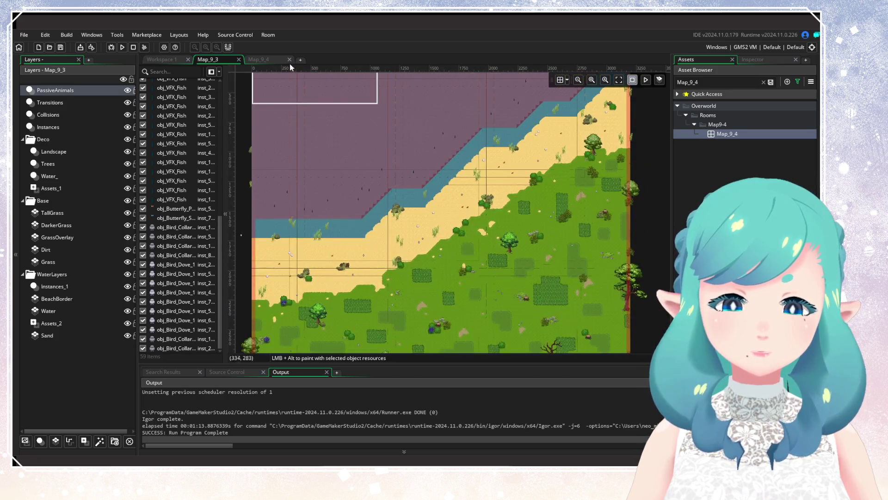
{"action": "scroll", "coordinate": [323, 232], "scroll_direction": "down", "scroll_amount": 2}
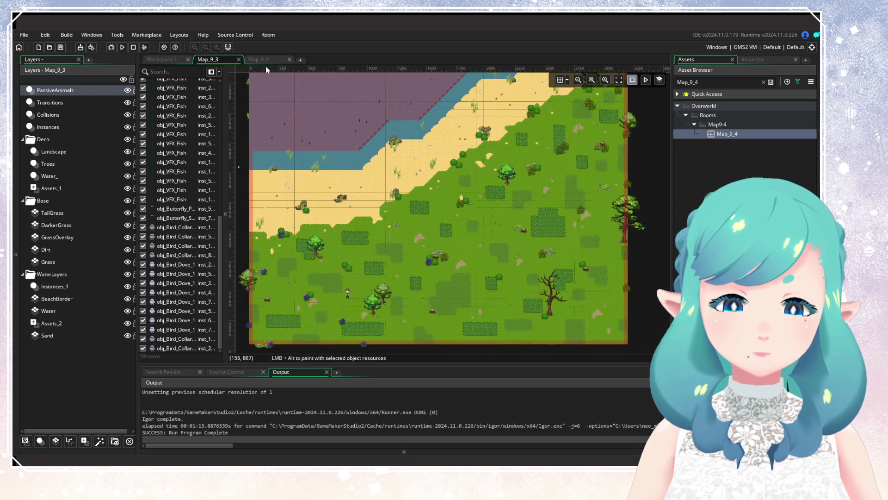
{"action": "left_click", "coordinate": [263, 59]}
{"action": "left_click", "coordinate": [502, 120]}
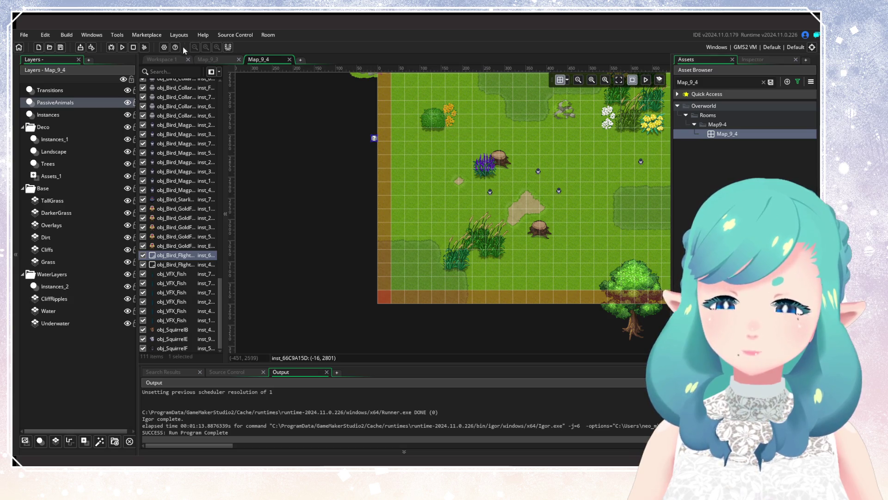
{"action": "left_click", "coordinate": [207, 60]}
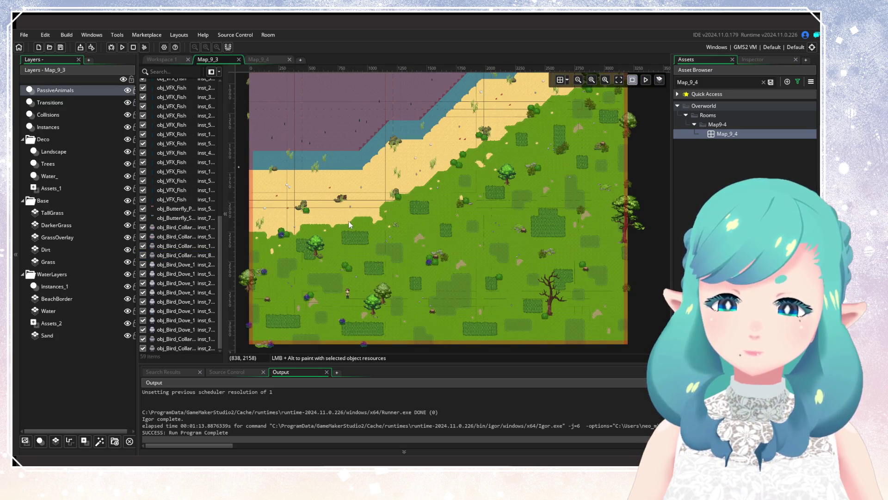
{"action": "key", "text": "ctrl+v"}
Review the new spawner's Variables and its birdObjs bird list
{"action": "double_click", "coordinate": [185, 348]}
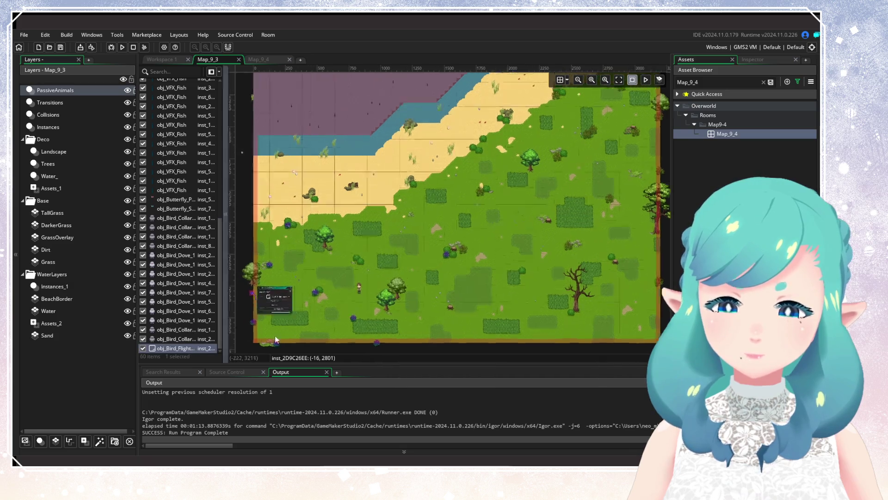
{"action": "left_click", "coordinate": [480, 178]}
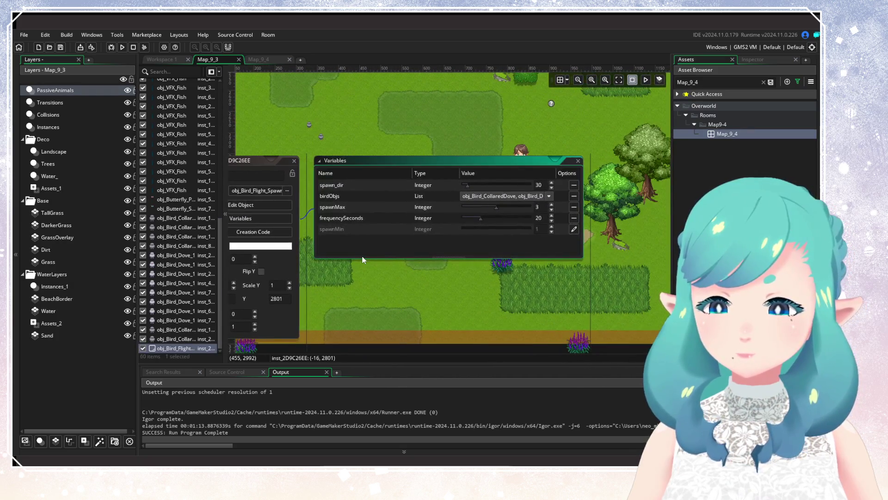
{"action": "left_click", "coordinate": [549, 197]}
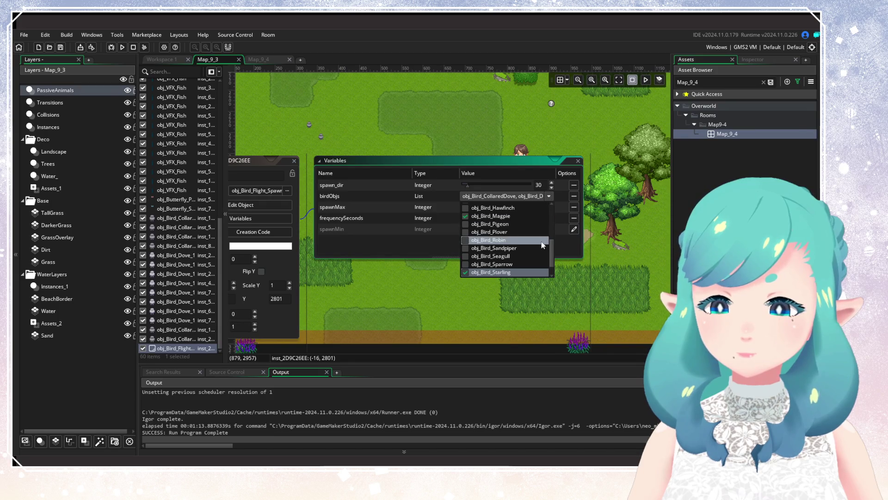
{"action": "scroll", "coordinate": [505, 240], "scroll_direction": "up", "scroll_amount": 3}
{"action": "scroll", "coordinate": [504, 240], "scroll_direction": "down", "scroll_amount": 3}
{"action": "left_click", "coordinate": [570, 247]}
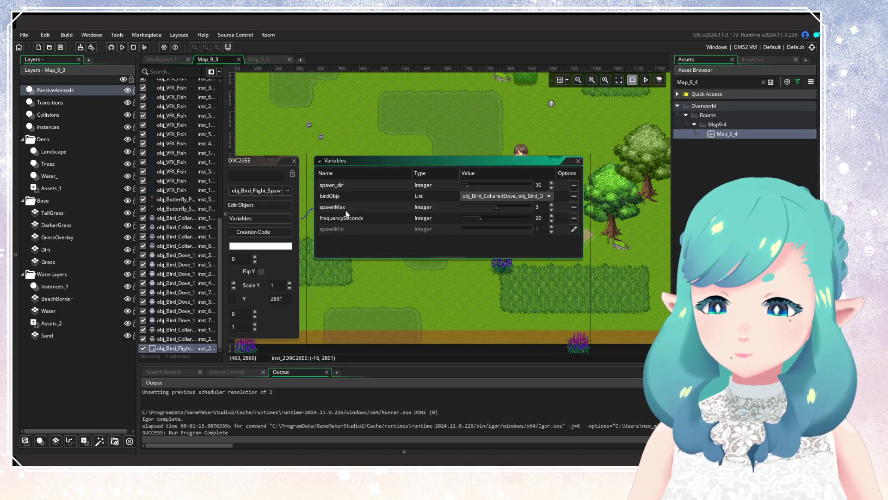
{"action": "scroll", "coordinate": [412, 234], "scroll_direction": "down", "scroll_amount": 8}
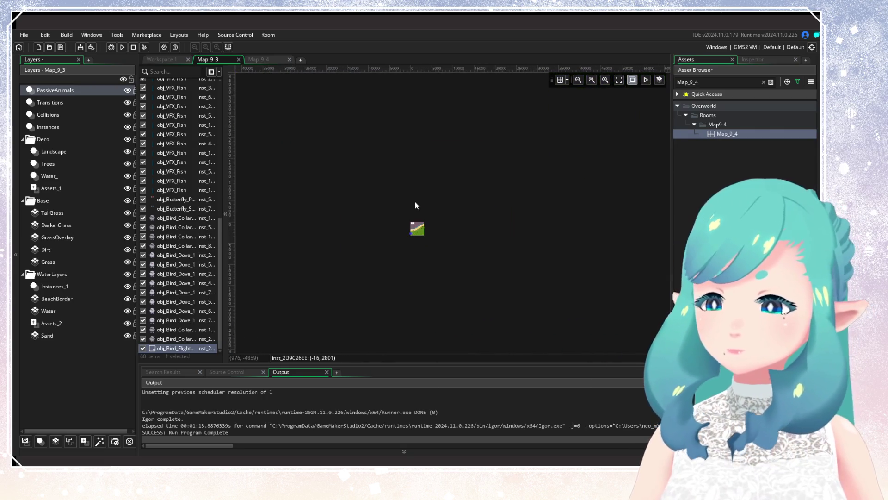
Deselect the spawner and clear the Asset Browser search
{"action": "scroll", "coordinate": [419, 236], "scroll_direction": "up", "scroll_amount": 4}
{"action": "scroll", "coordinate": [374, 241], "scroll_direction": "up", "scroll_amount": 3}
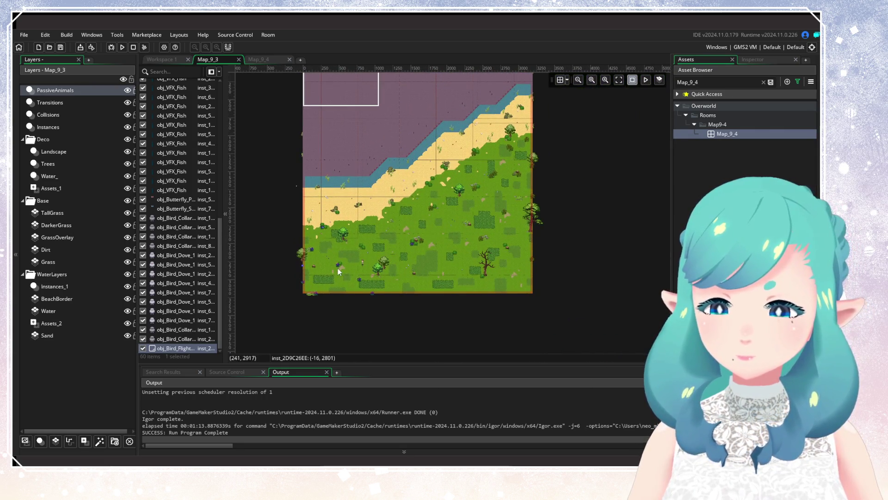
{"action": "left_click", "coordinate": [470, 209]}
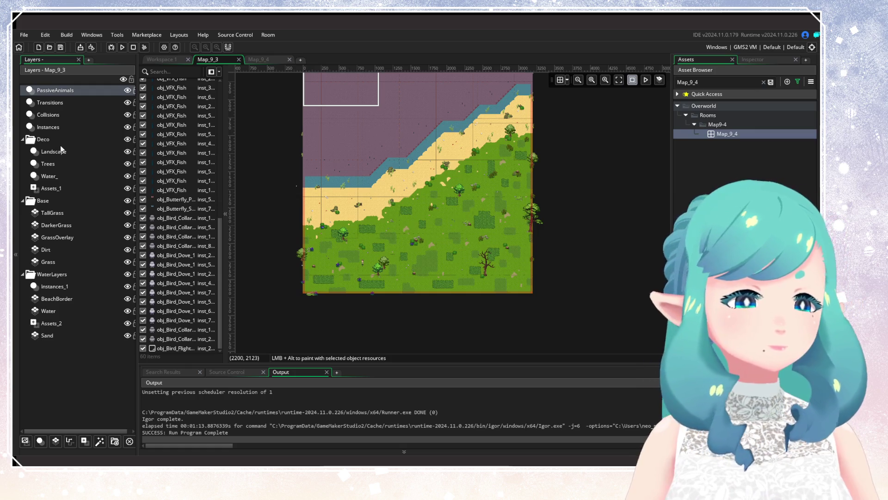
{"action": "scroll", "coordinate": [401, 233], "scroll_direction": "up", "scroll_amount": 2}
{"action": "scroll", "coordinate": [401, 233], "scroll_direction": "up", "scroll_amount": 5}
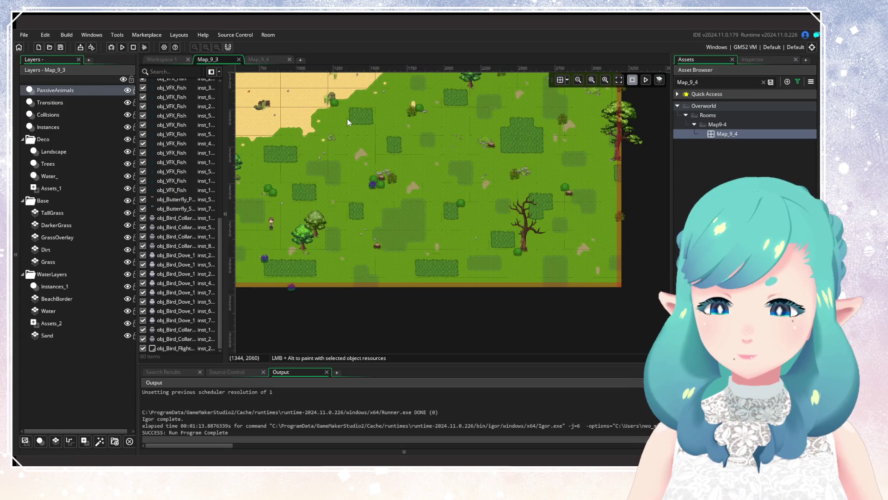
{"action": "scroll", "coordinate": [347, 119], "scroll_direction": "right", "scroll_amount": 3}
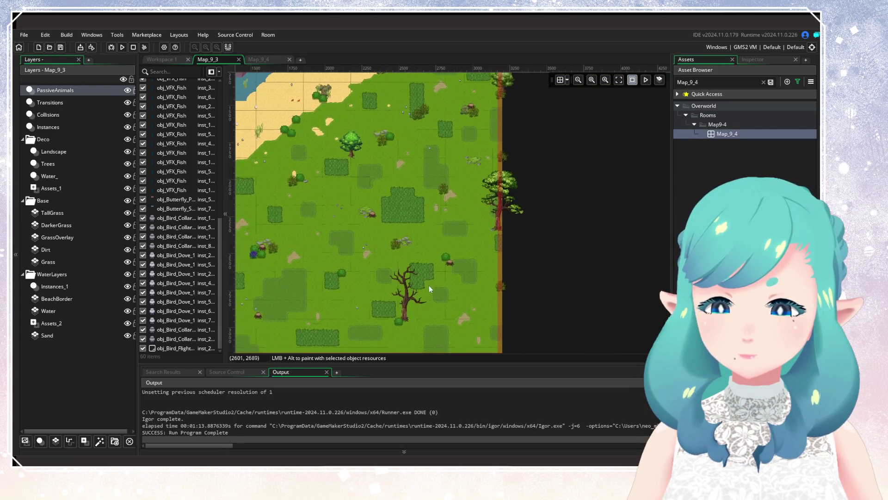
{"action": "scroll", "coordinate": [470, 250], "scroll_direction": "up", "scroll_amount": 3}
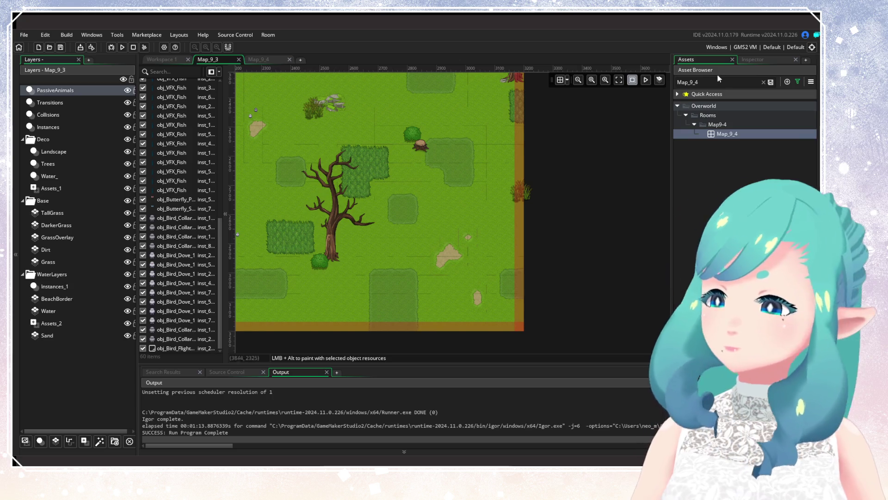
{"action": "left_click", "coordinate": [761, 82]}
{"action": "left_click", "coordinate": [797, 81]}
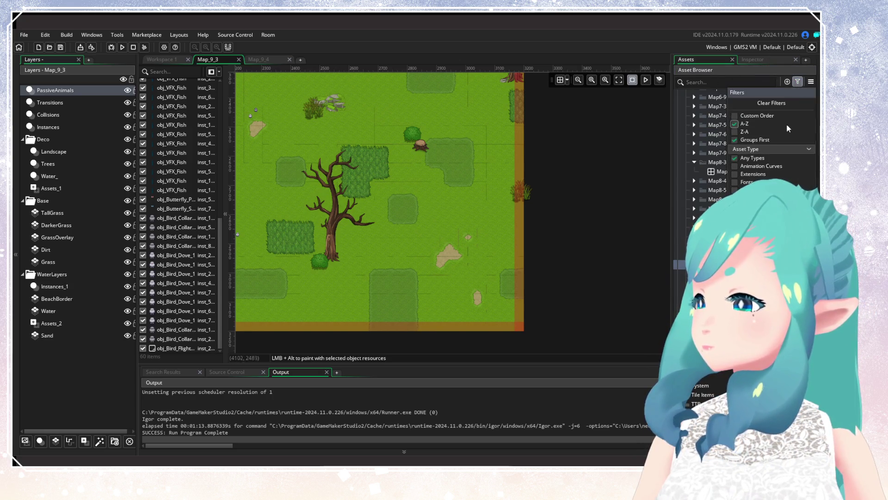
{"action": "scroll", "coordinate": [703, 185], "scroll_direction": "down", "scroll_amount": 5}
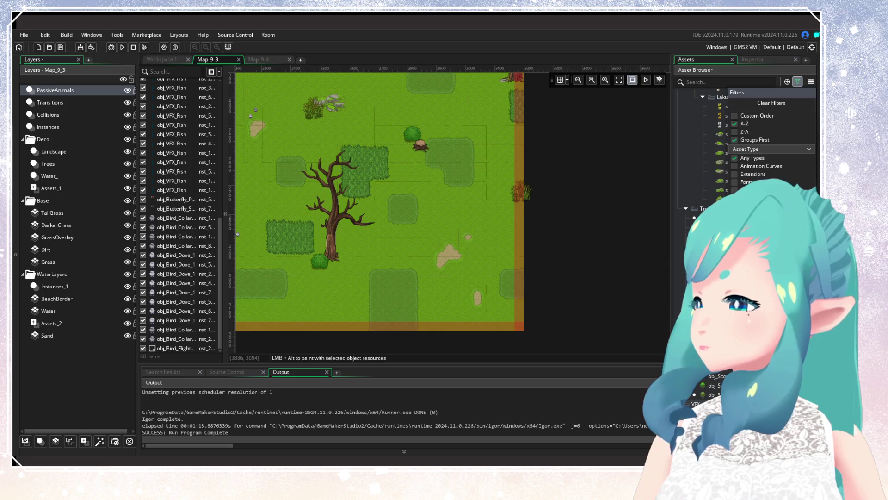
{"action": "key", "text": "Escape"}
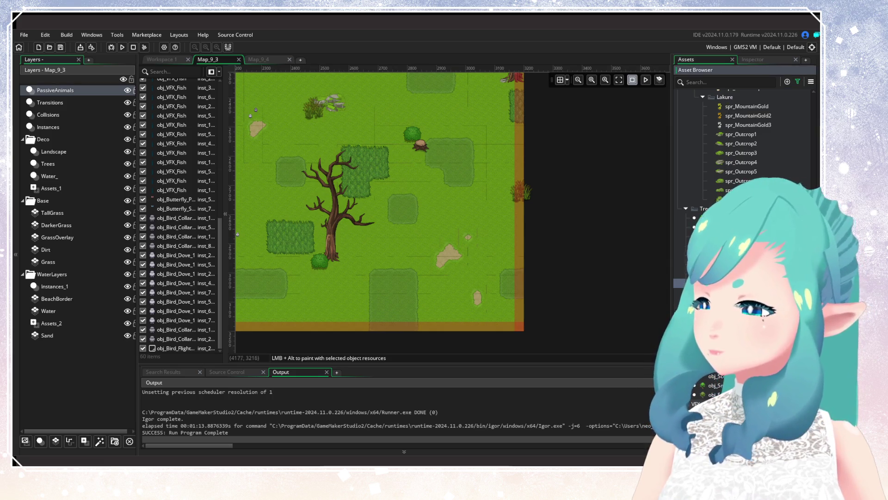
Place a bird object in the grass right of the bare tree, then run the game
{"action": "scroll", "coordinate": [813, 93], "scroll_direction": "up", "scroll_amount": 10}
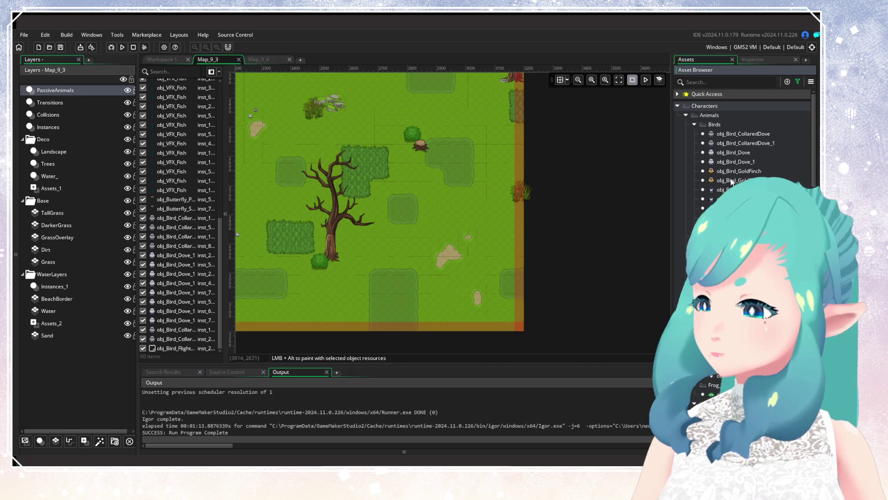
{"action": "mouse_move", "coordinate": [479, 218]}
{"action": "left_mouse_down"}
{"action": "mouse_move", "coordinate": [510, 222]}
{"action": "mouse_move", "coordinate": [492, 216]}
{"action": "left_mouse_up"}
{"action": "left_click", "coordinate": [685, 198]}
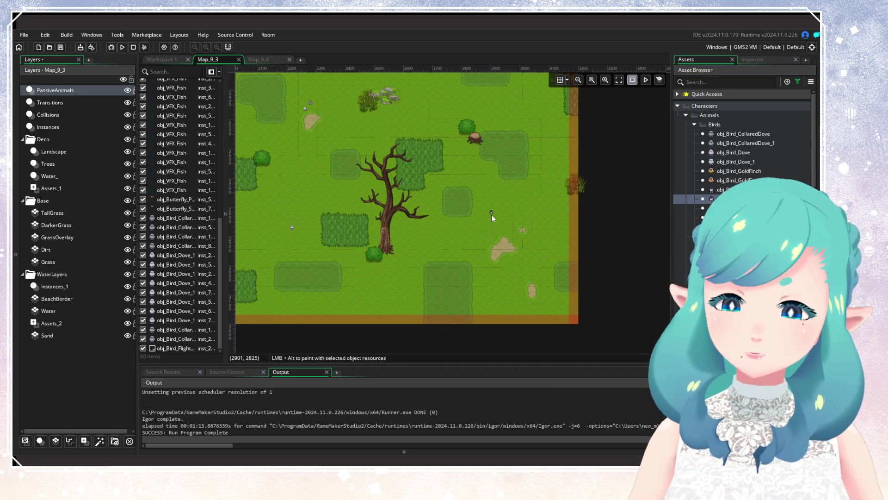
{"action": "left_click", "coordinate": [491, 214], "text": "alt"}
{"action": "scroll", "coordinate": [486, 228], "scroll_direction": "down", "scroll_amount": 2}
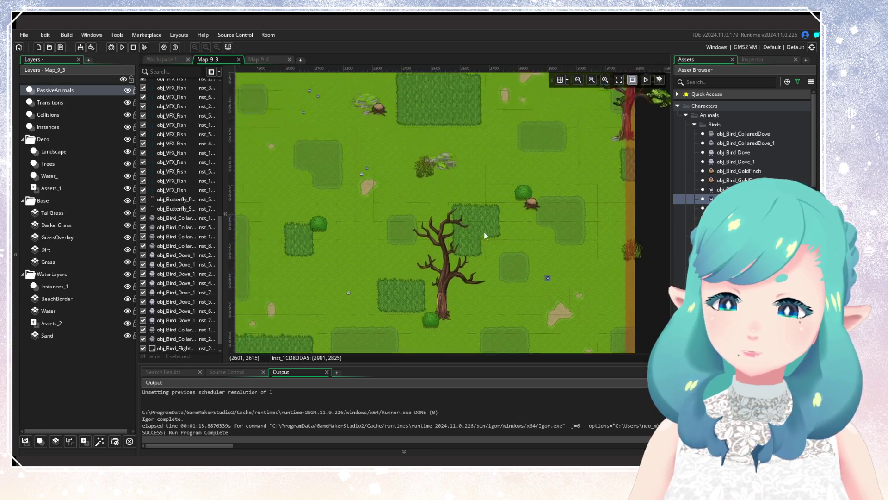
{"action": "left_click_drag", "start_coordinate": [465, 220], "coordinate": [542, 280]}
{"action": "left_click_drag", "start_coordinate": [360, 280], "coordinate": [483, 187]}
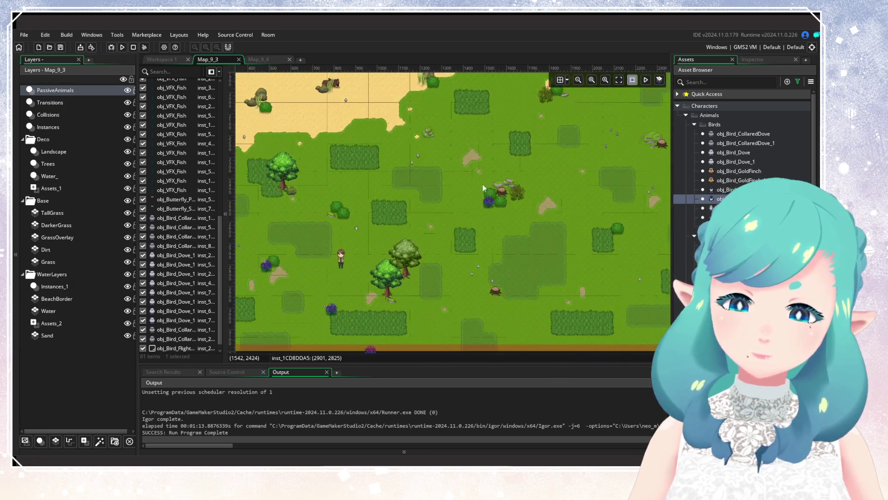
{"action": "left_click", "coordinate": [123, 48]}
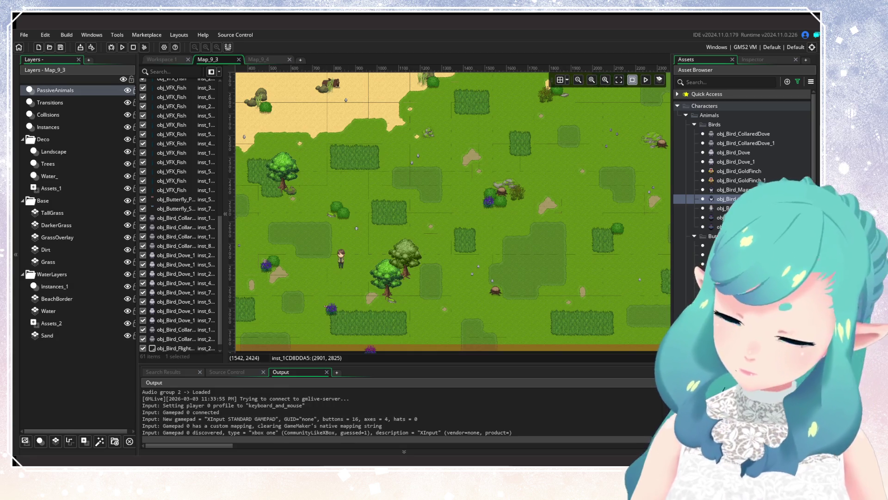
Continue the saved game and run east across the meadows along the tall grass
{"action": "key", "text": "Down"}
{"action": "key", "text": "Down"}
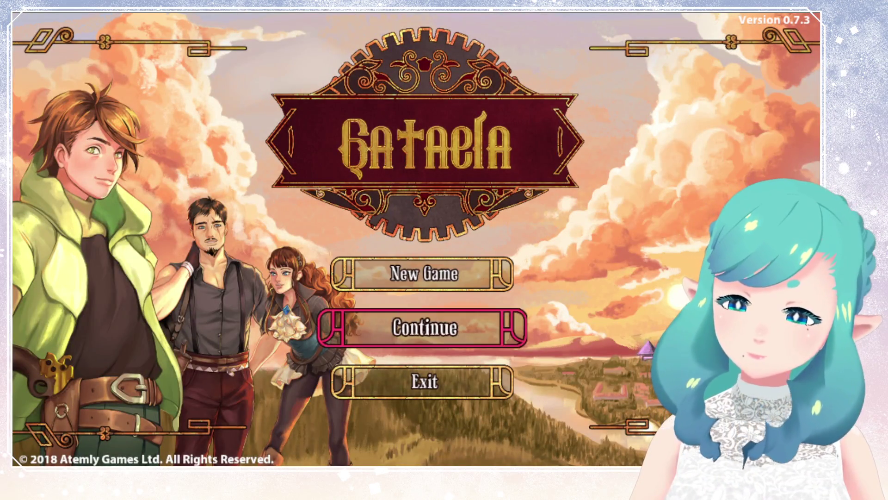
{"action": "key", "text": "Return"}
{"action": "key", "text": "Return"}
{"action": "key", "text": "Return"}
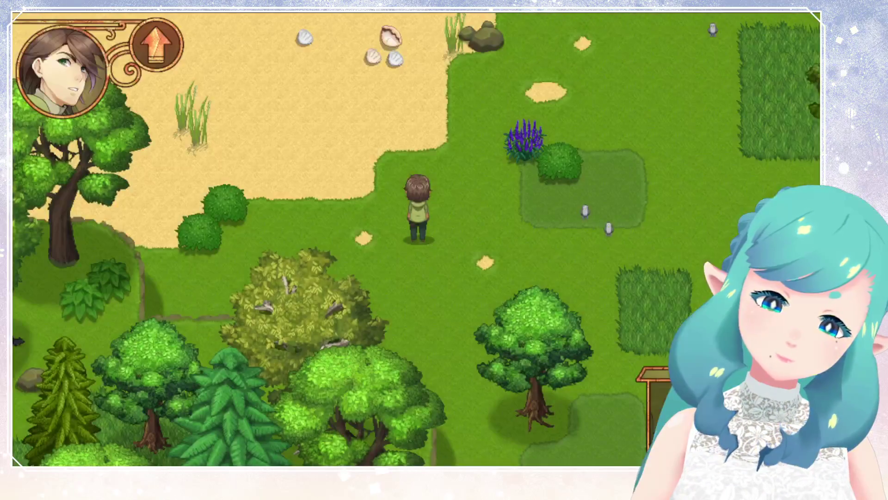
{"action": "key", "text": "Right"}
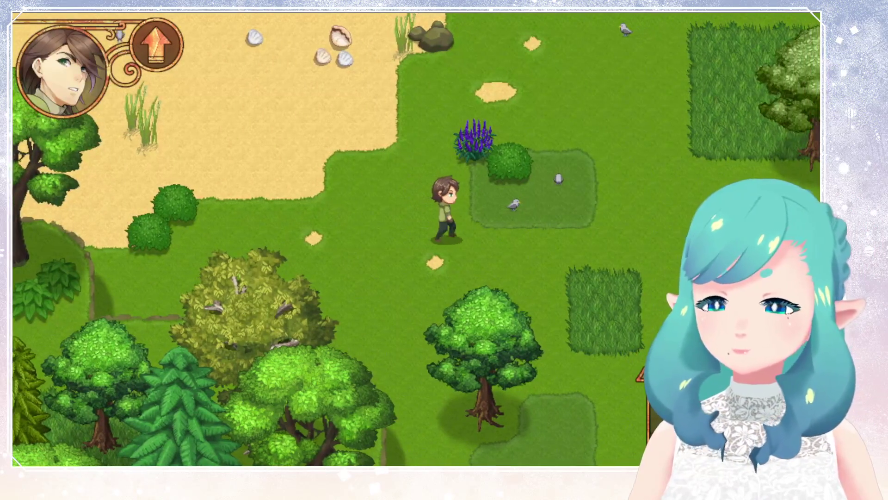
{"action": "key", "text": "Right"}
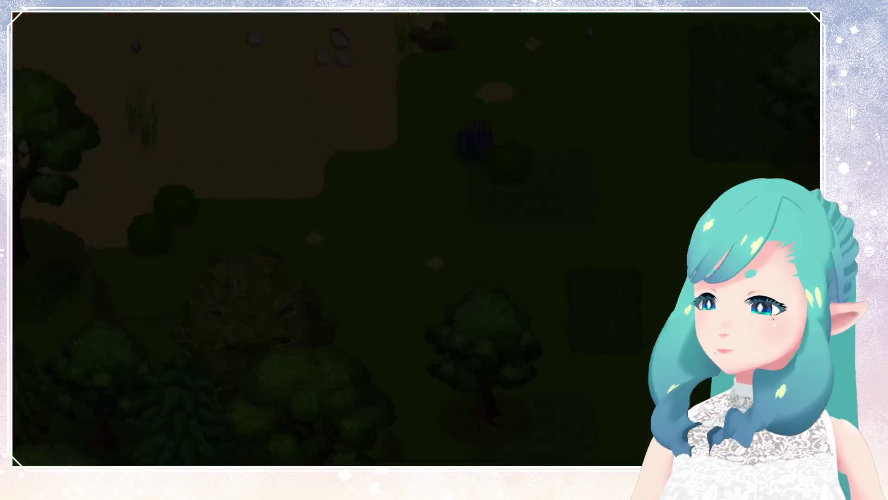
{"action": "key", "text": "Right"}
{"action": "key", "text": "Down"}
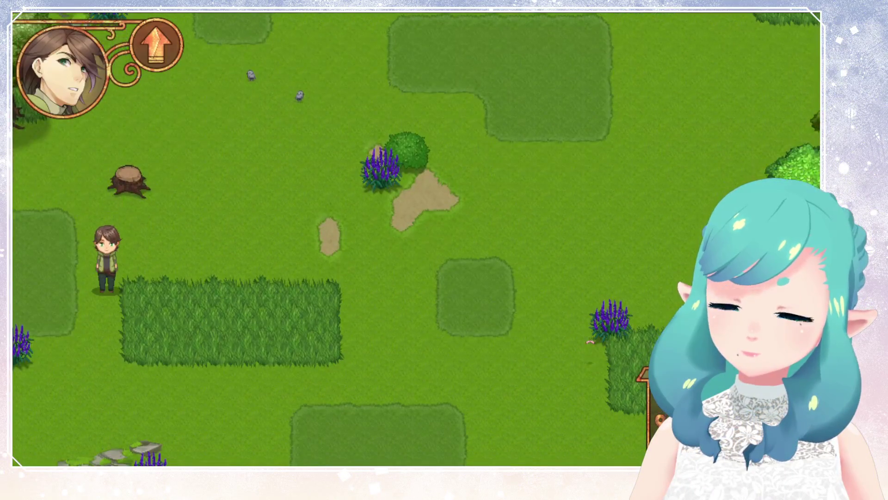
{"action": "key", "text": "Right"}
{"action": "key", "text": "Right"}
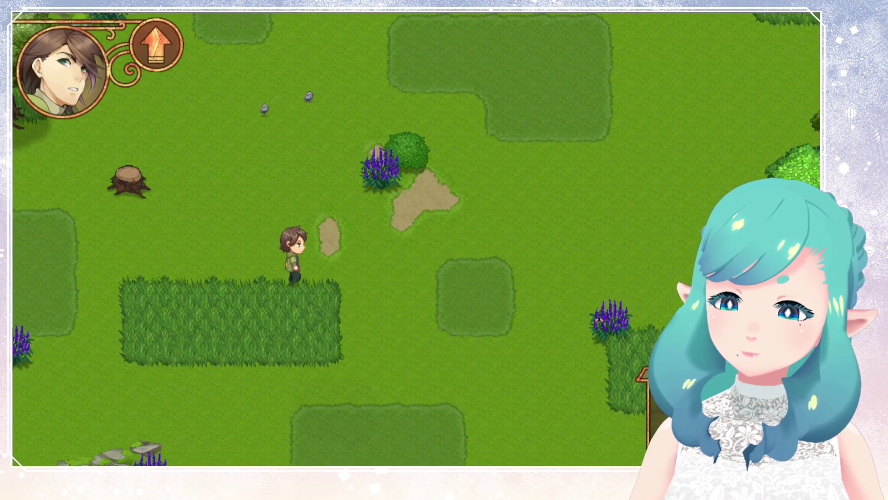
{"action": "key", "text": "Right"}
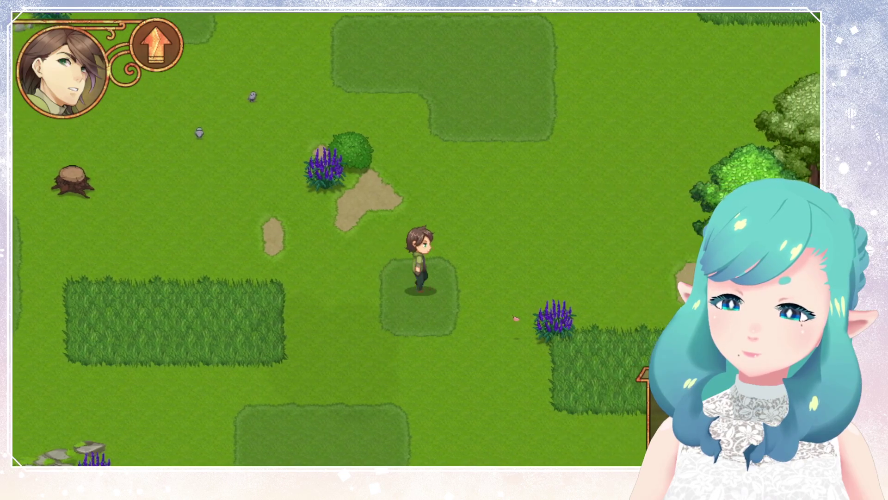
Walk up onto the beach and east along the shore, then switch to the world-map image
{"action": "key", "text": "Up"}
{"action": "key", "text": "Up"}
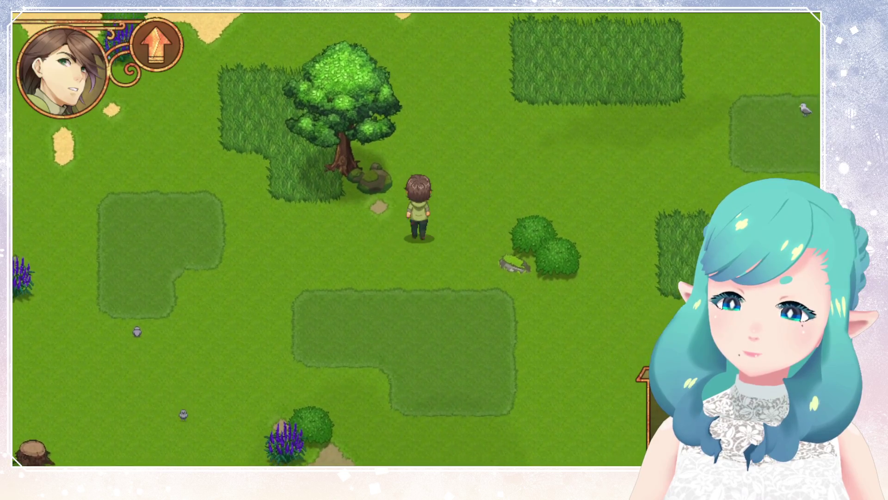
{"action": "key", "text": "Up"}
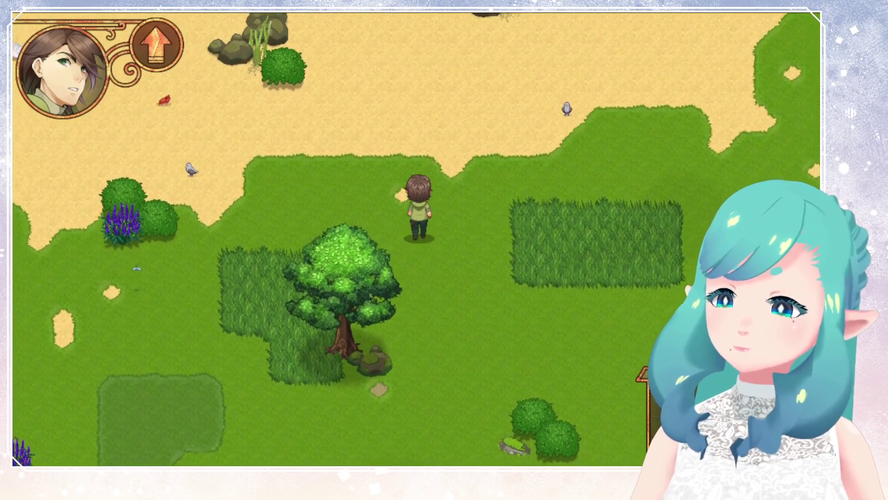
{"action": "key", "text": "Up"}
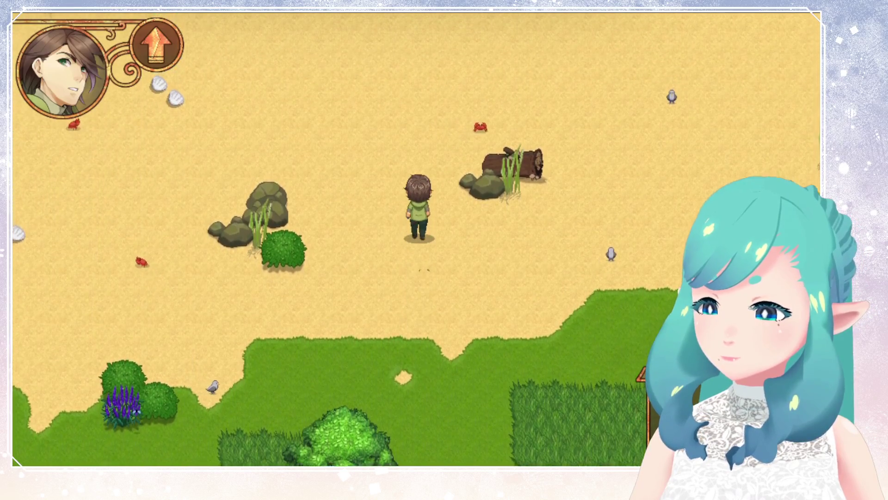
{"action": "key", "text": "Up"}
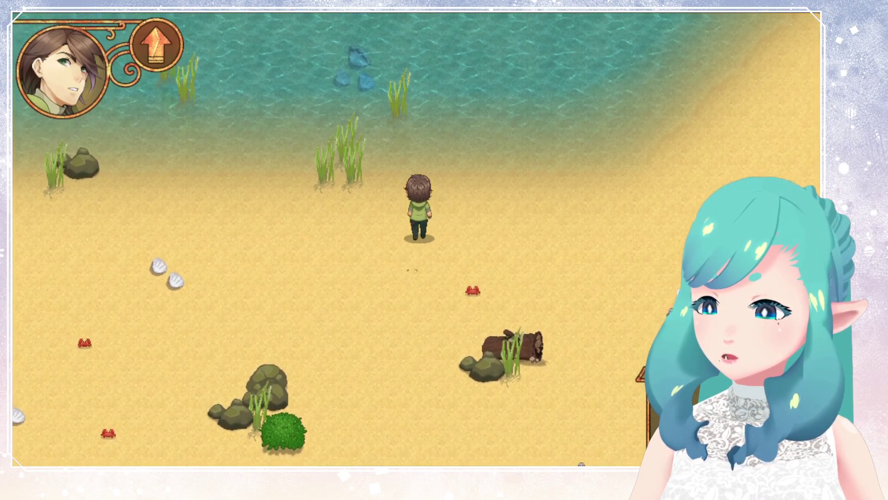
{"action": "key", "text": "Up"}
{"action": "key", "text": "Right"}
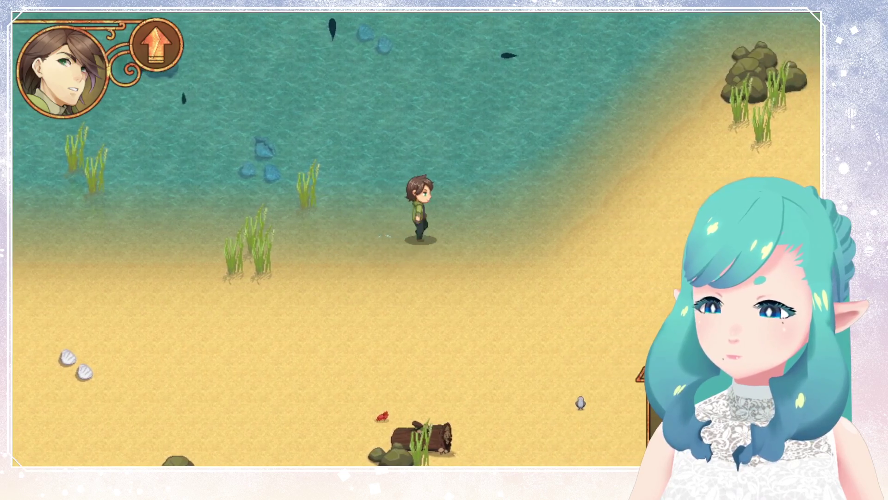
{"action": "key", "text": "Right"}
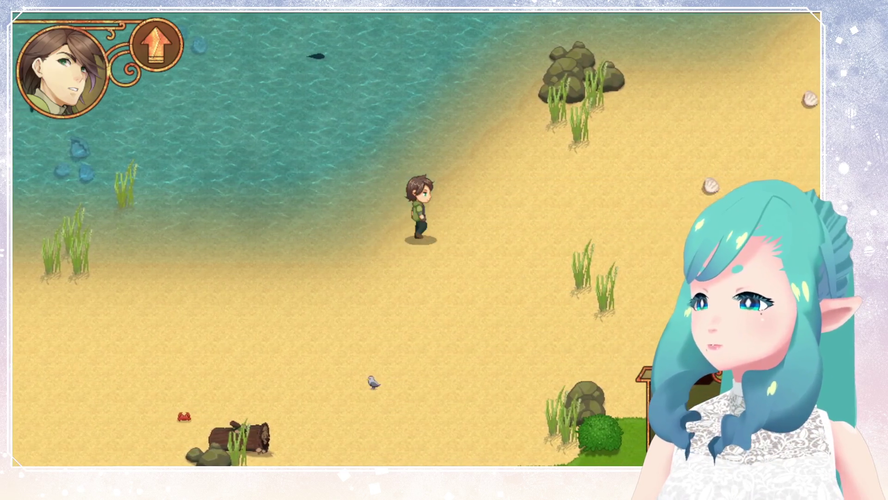
{"action": "key", "text": "Right"}
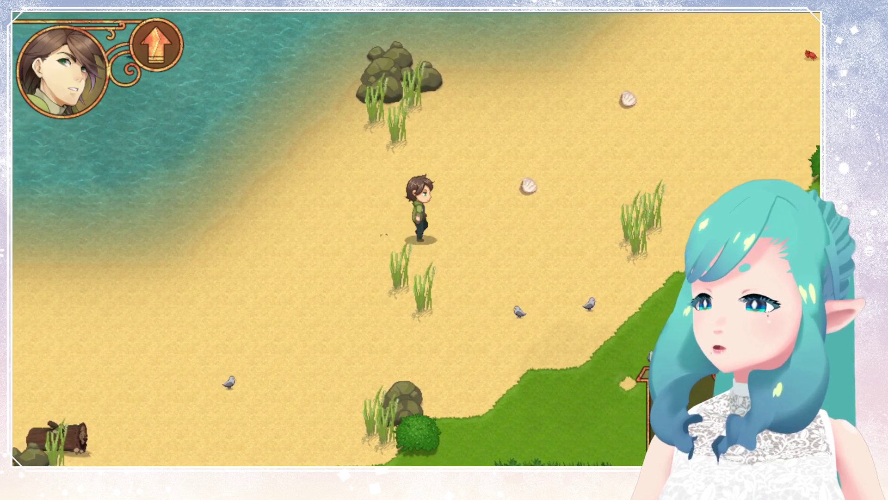
{"action": "key", "text": "Right"}
{"action": "key", "text": "Up"}
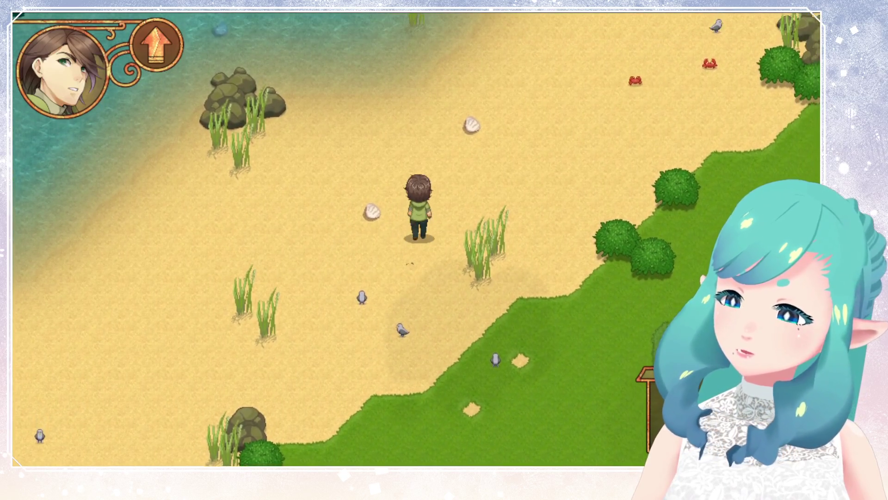
{"action": "key", "text": "Right"}
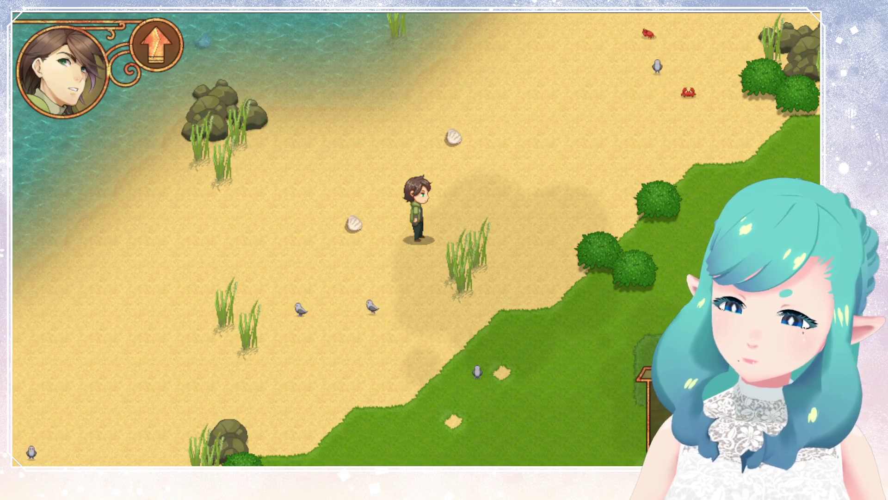
{"action": "key", "text": "alt+Tab"}
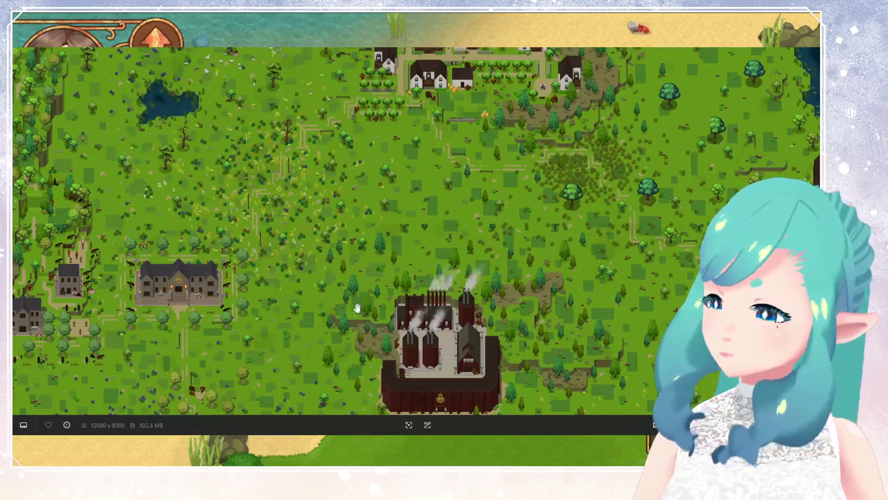
Zoom the image viewer out to fit the whole 12000 x 8000 world map
{"action": "scroll", "coordinate": [428, 174], "scroll_direction": "down", "scroll_amount": 10}
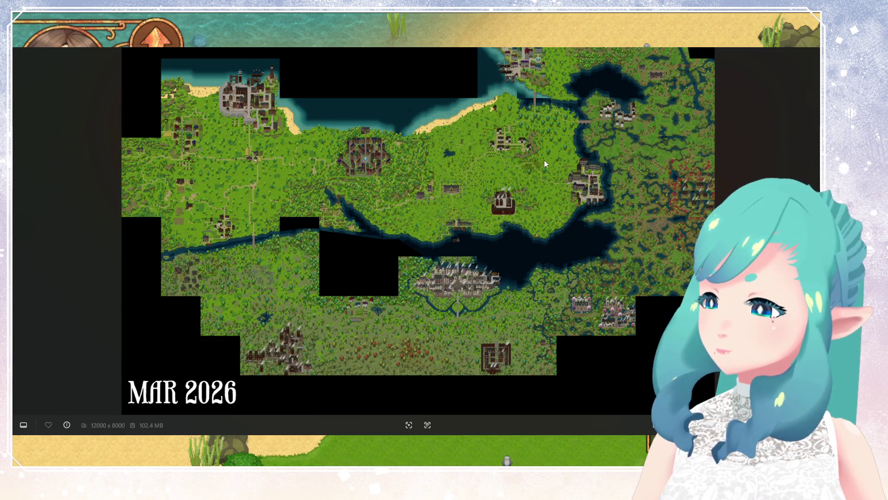
{"action": "scroll", "coordinate": [531, 79], "scroll_direction": "up", "scroll_amount": 3}
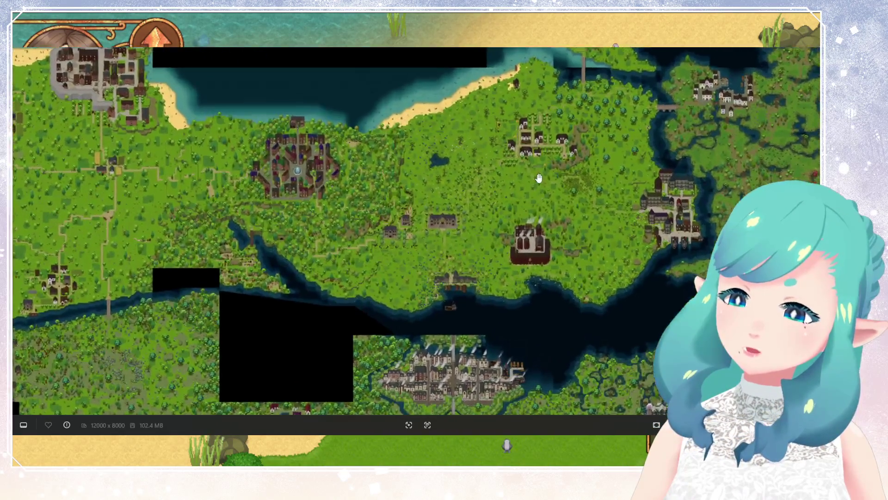
{"action": "scroll", "coordinate": [530, 176], "scroll_direction": "down", "scroll_amount": 2}
{"action": "scroll", "coordinate": [530, 177], "scroll_direction": "down", "scroll_amount": 1}
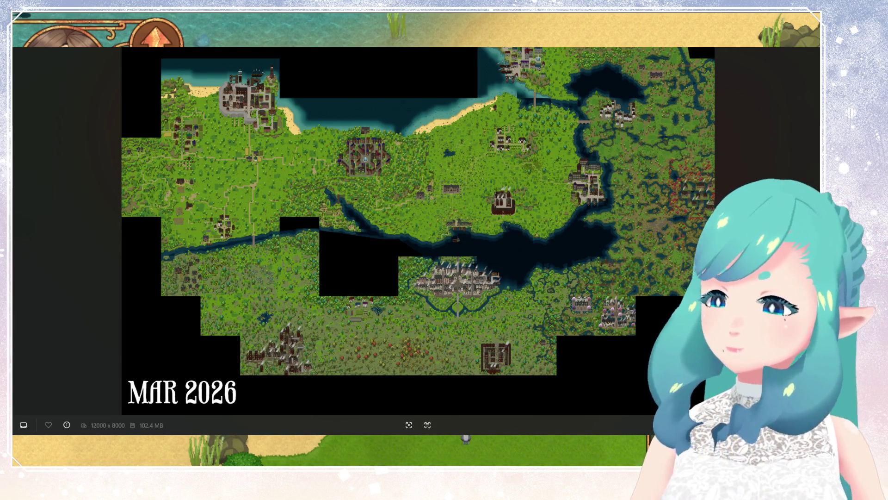
Return to the game and walk east through the shallows past the crabs
{"action": "key", "text": "Escape"}
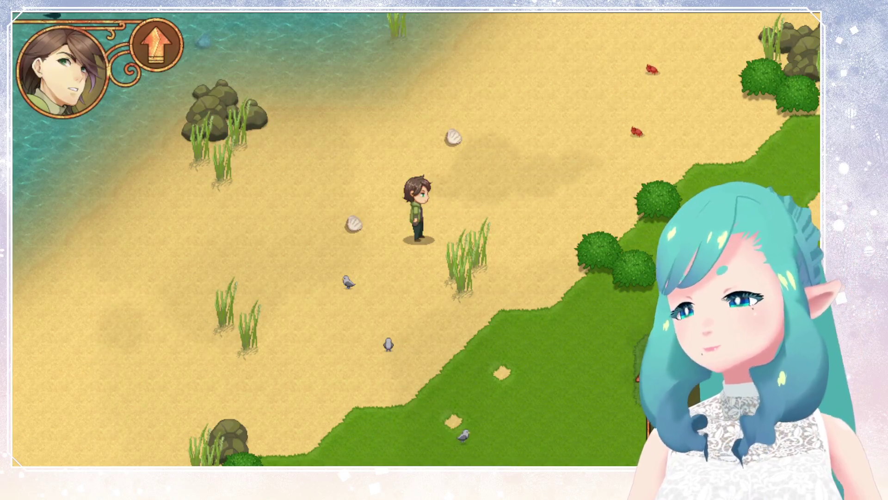
{"action": "key", "text": "Right"}
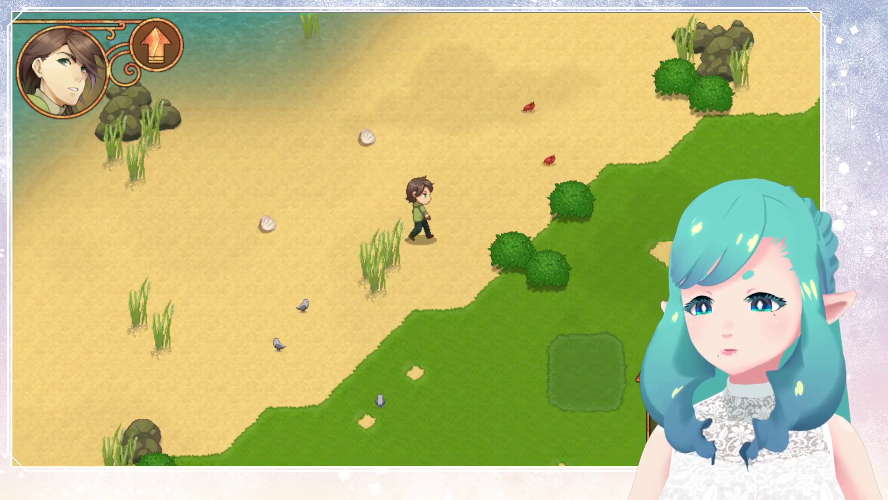
{"action": "key", "text": "Up"}
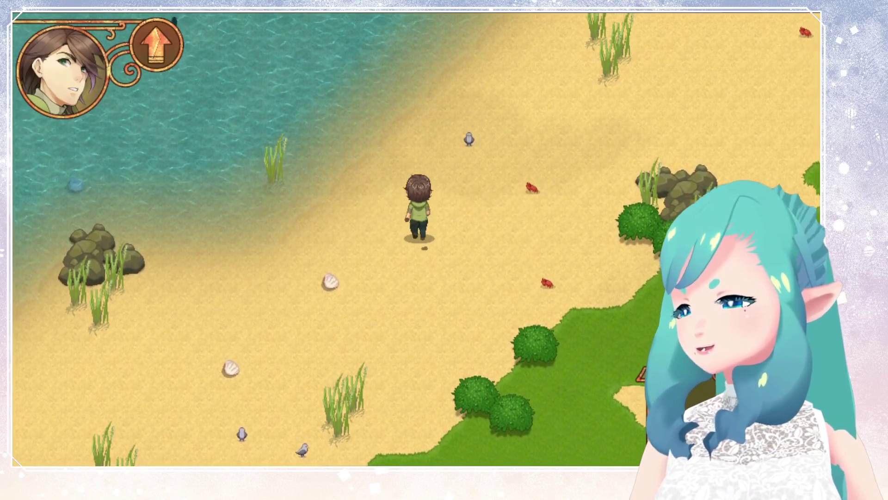
{"action": "key", "text": "Up"}
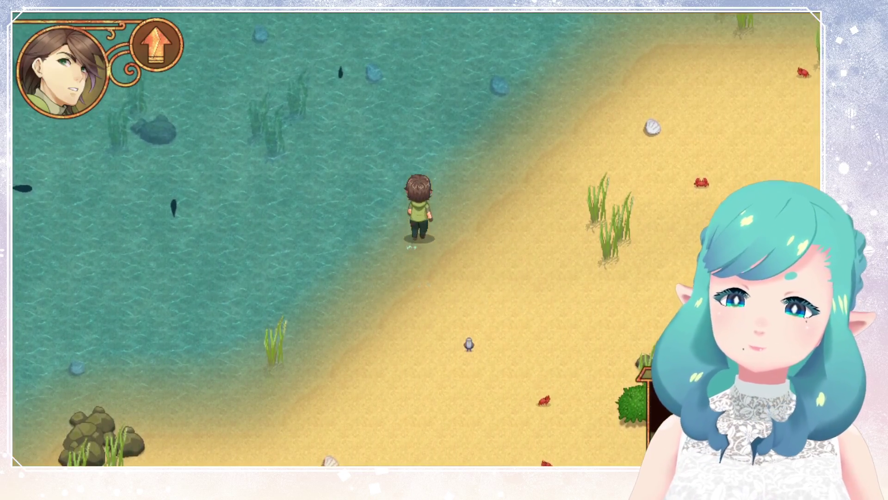
{"action": "key", "text": "Right"}
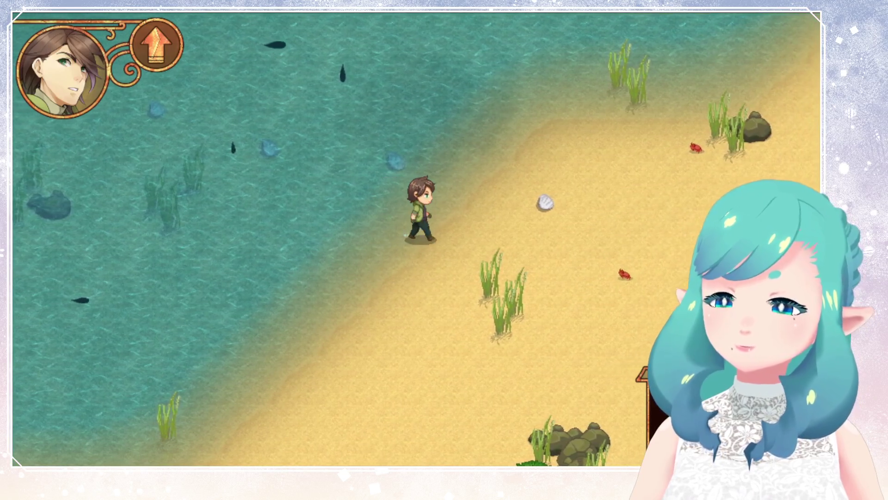
{"action": "key", "text": "Right"}
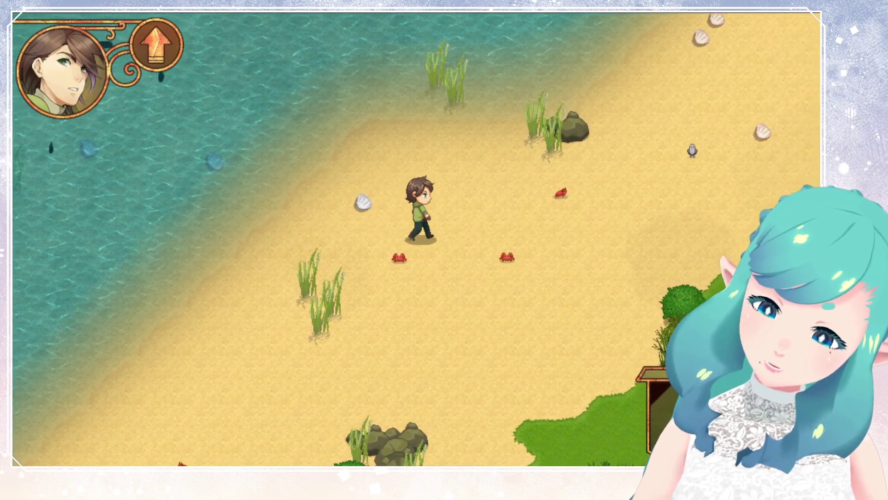
{"action": "key", "text": "Right"}
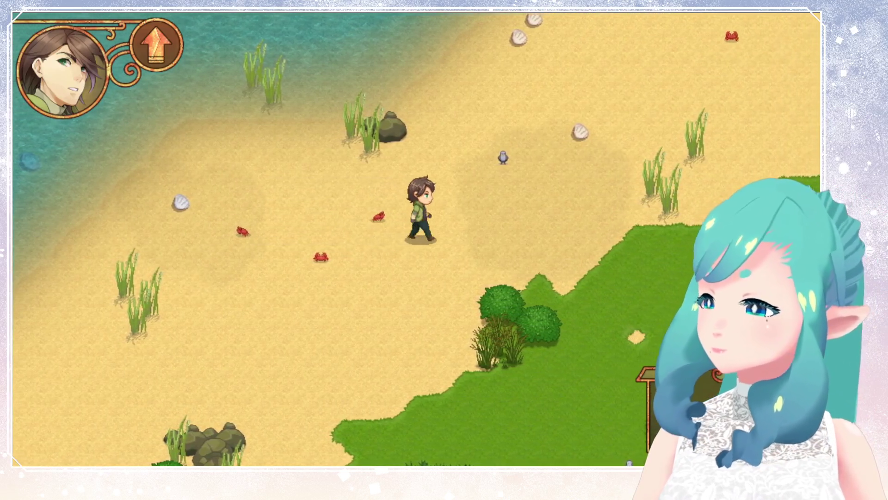
{"action": "key", "text": "Right"}
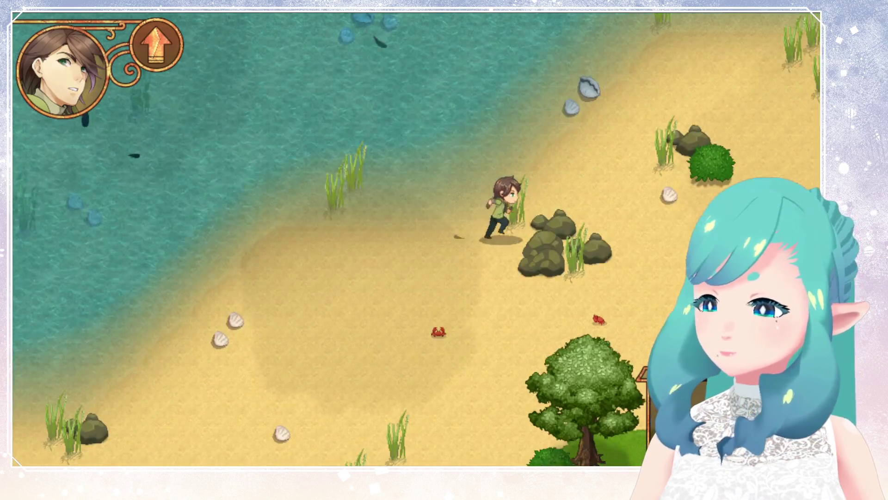
Run down onto the grassland, left across the field, then back right
{"action": "key", "text": "Down"}
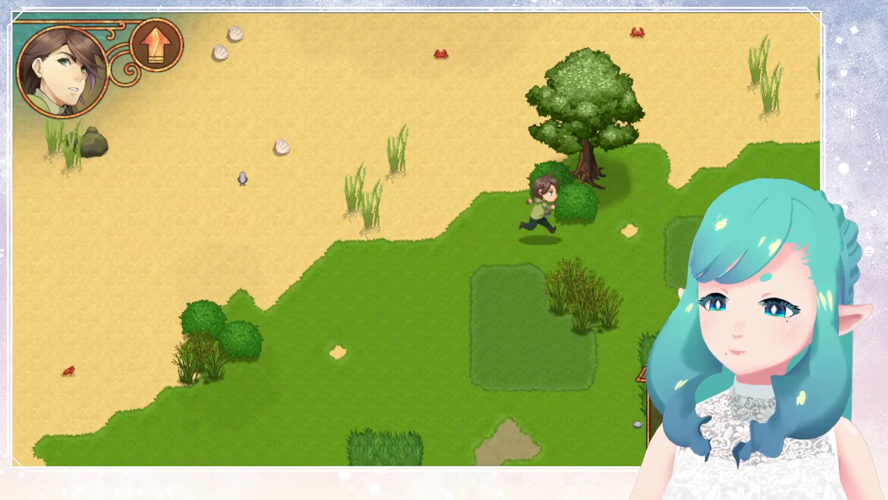
{"action": "key", "text": "Down"}
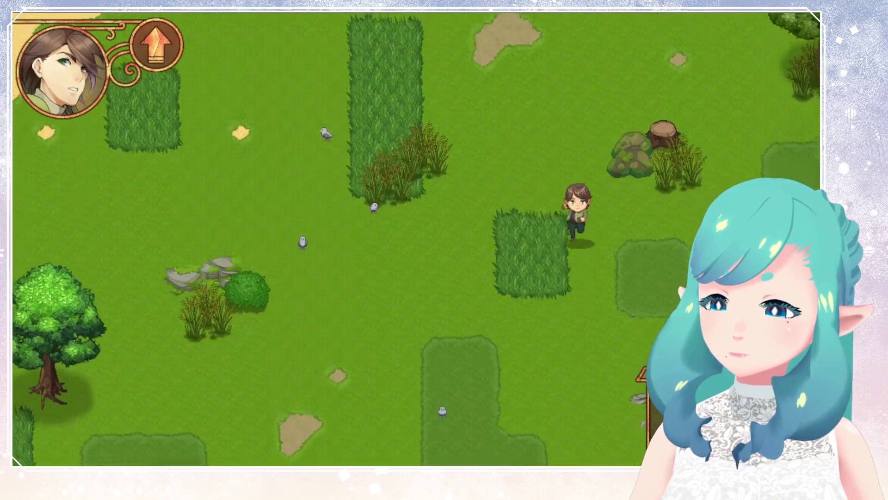
{"action": "key", "text": "Down"}
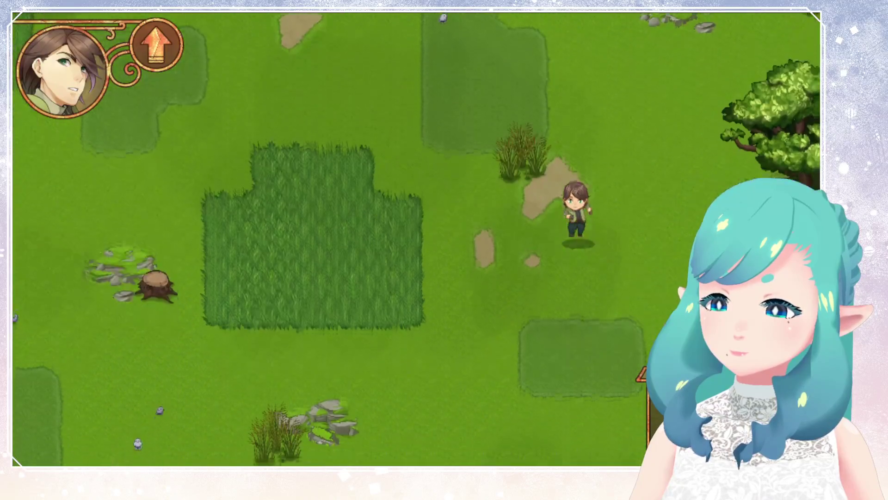
{"action": "key", "text": "Left"}
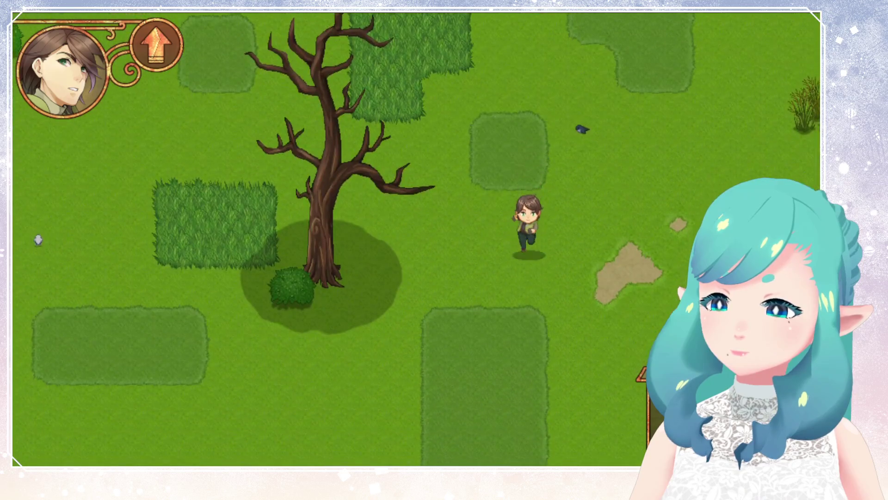
{"action": "key", "text": "Left"}
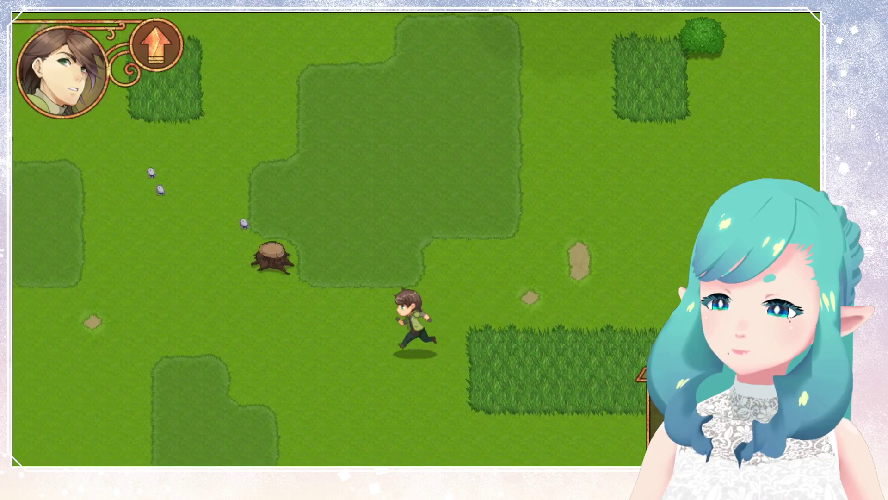
{"action": "key", "text": "Left"}
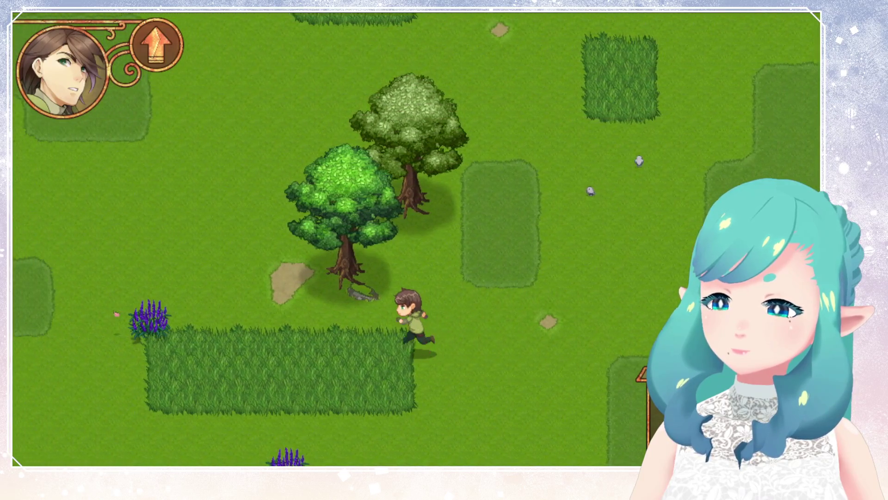
{"action": "key", "text": "Up"}
{"action": "key", "text": "Right"}
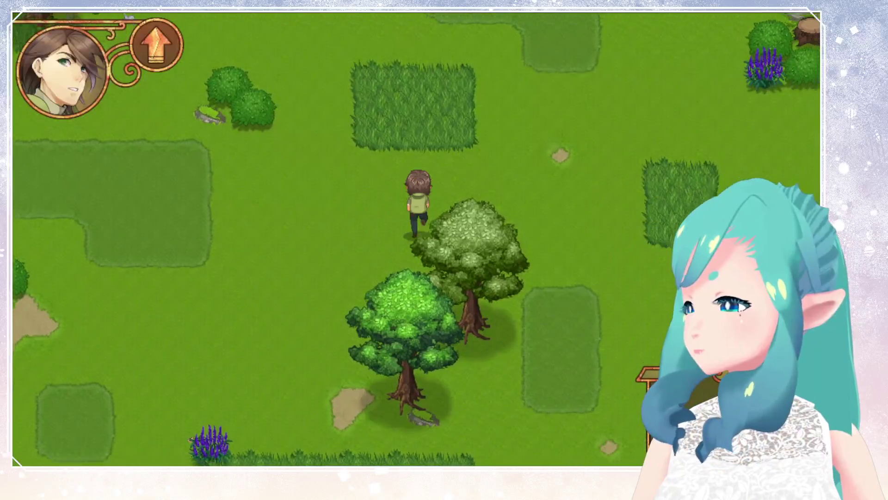
{"action": "key", "text": "Right"}
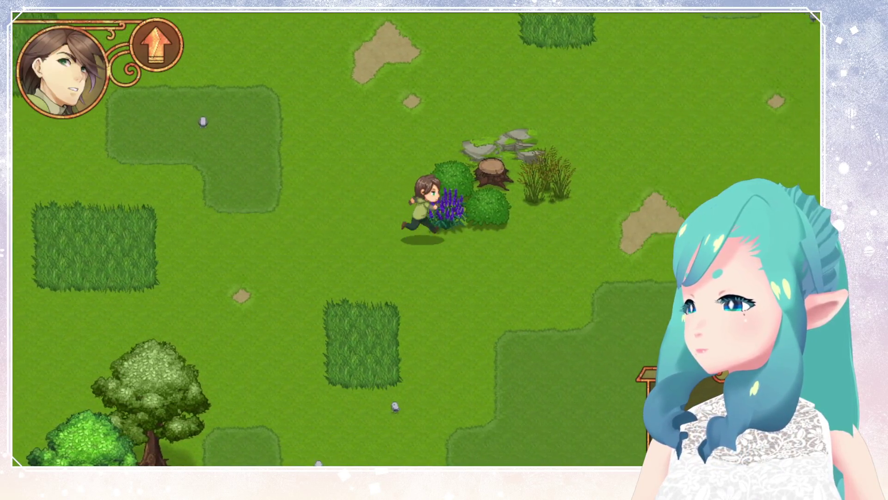
Weave around the bush and tree and head back up near the sandy shore
{"action": "key", "text": "Up"}
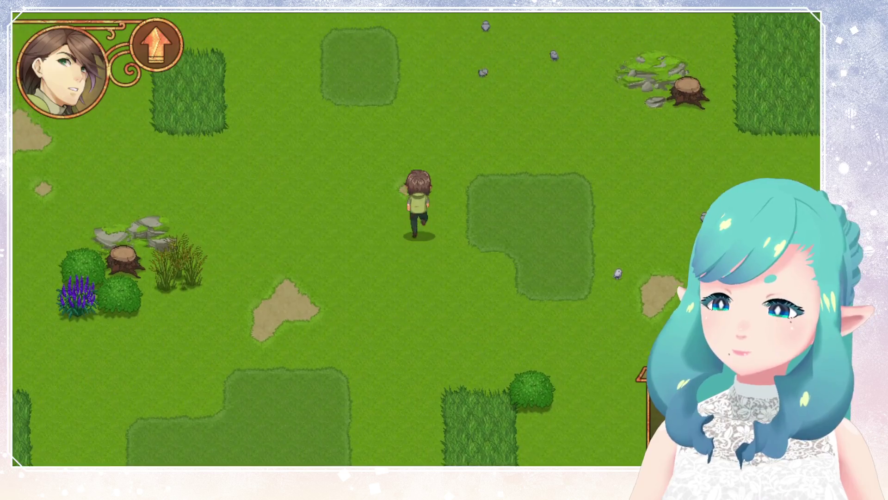
{"action": "key", "text": "Right"}
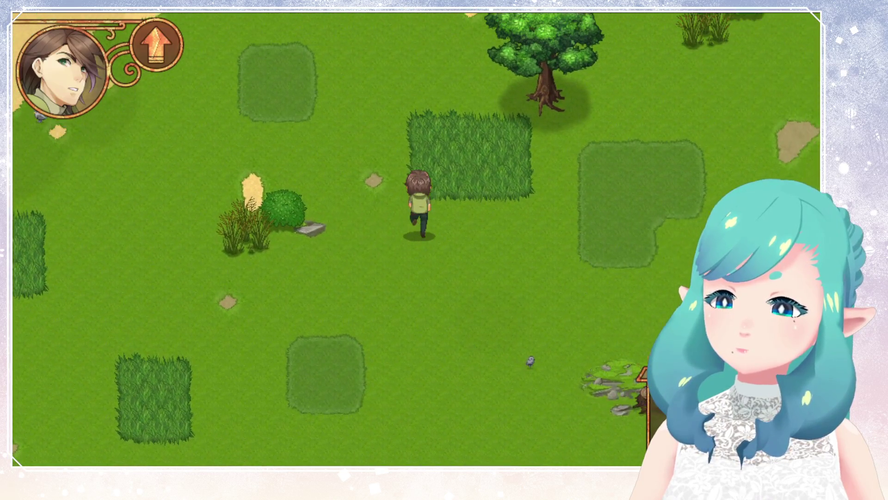
{"action": "key", "text": "Left"}
{"action": "key", "text": "Down"}
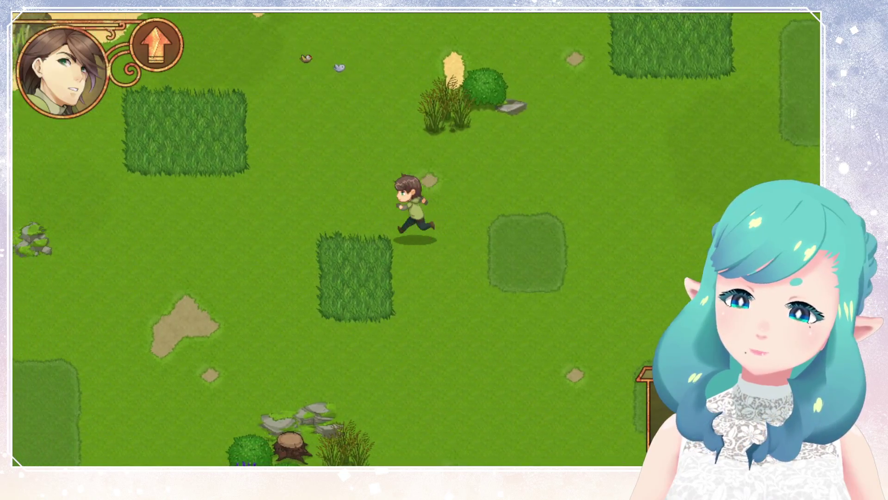
{"action": "key", "text": "Up"}
{"action": "key", "text": "Up"}
{"action": "key", "text": "Right"}
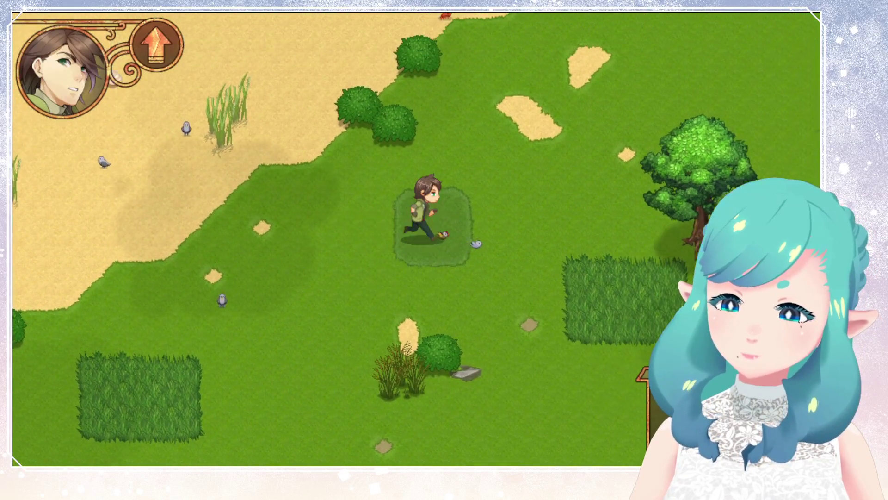
{"action": "key", "text": "Right"}
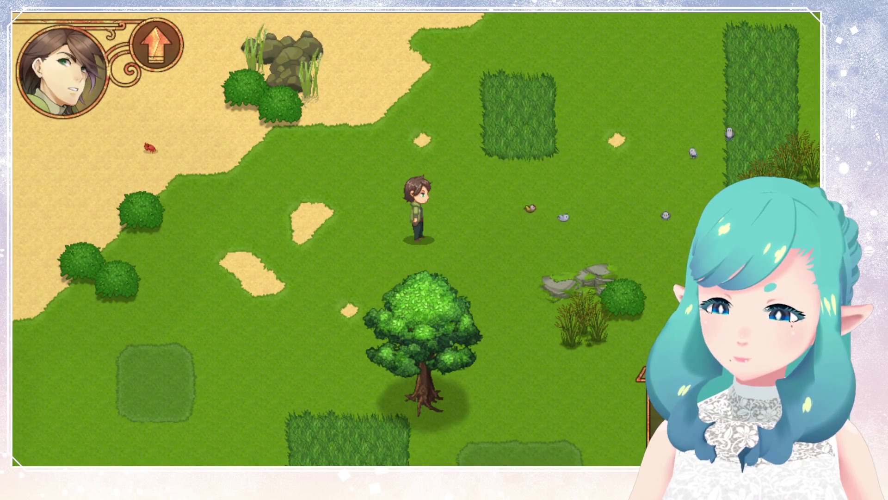
{"action": "key", "text": "Right"}
{"action": "key", "text": "Up"}
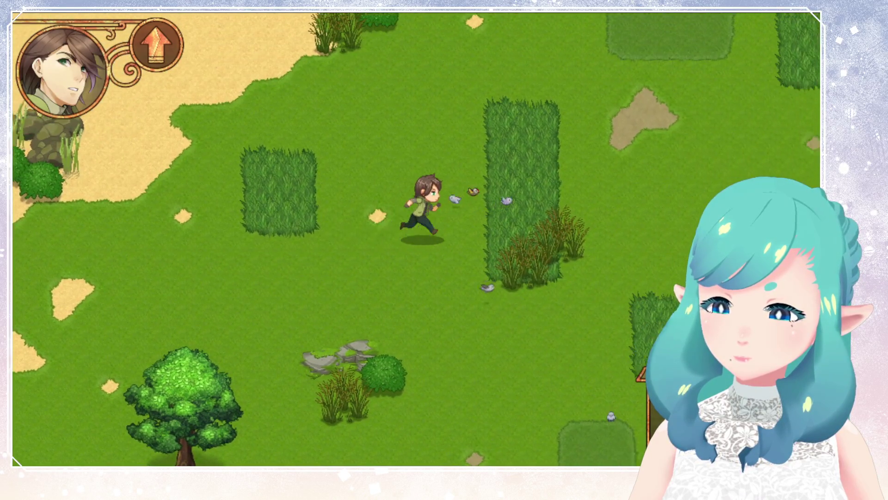
{"action": "key", "text": "Right"}
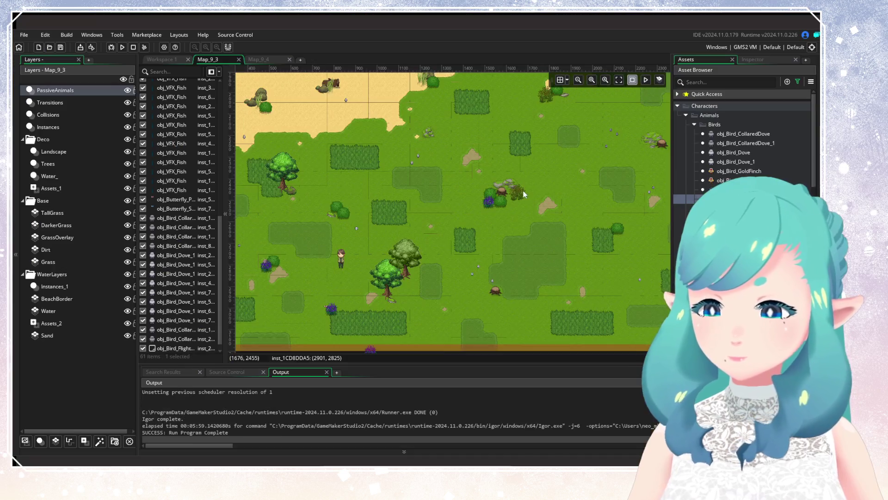
{"action": "scroll", "coordinate": [525, 194], "scroll_direction": "down", "scroll_amount": 3}
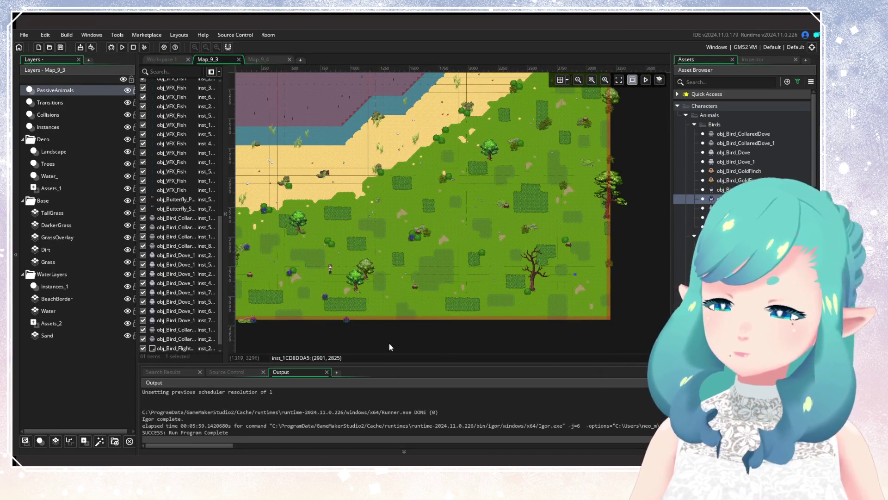
Close the Map_9_4 tab, leaving Map_9_3 with its 61 PassiveAnimals instances
{"action": "left_click", "coordinate": [290, 59]}
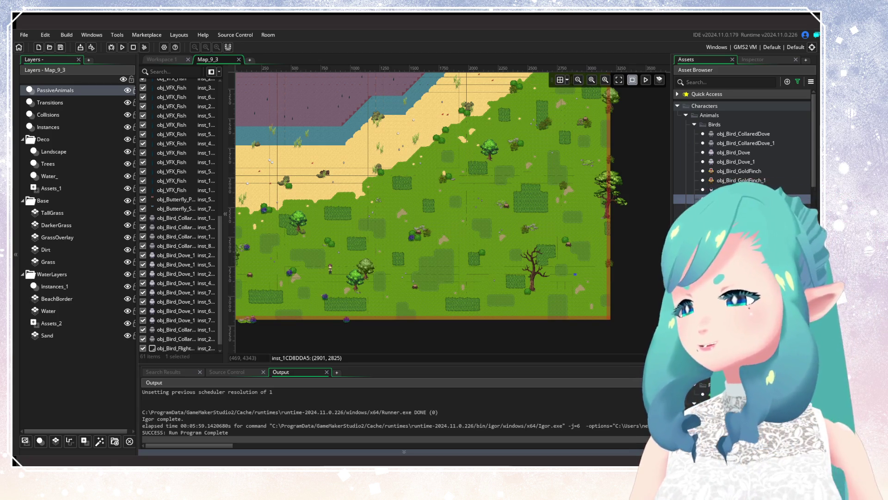
Close Map_9_3, search the Asset Browser for Map_10_3 and open it
{"action": "left_click", "coordinate": [239, 59]}
{"action": "left_click", "coordinate": [797, 82]}
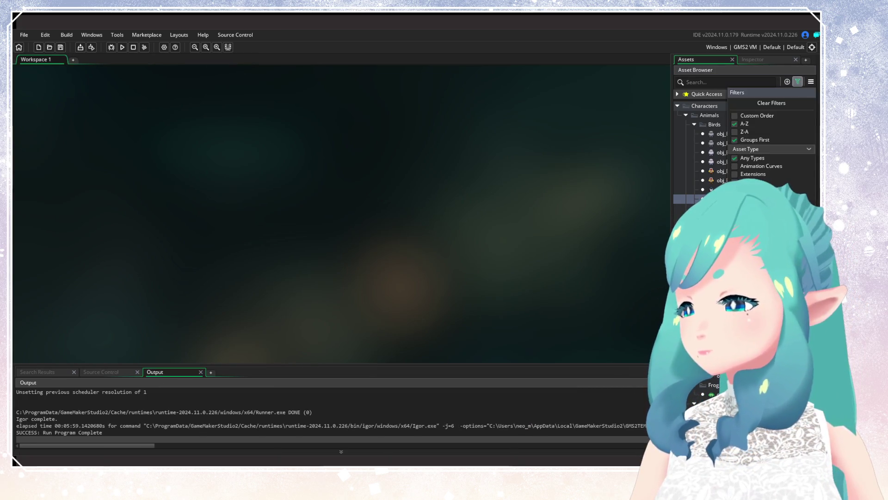
{"action": "left_click", "coordinate": [694, 81]}
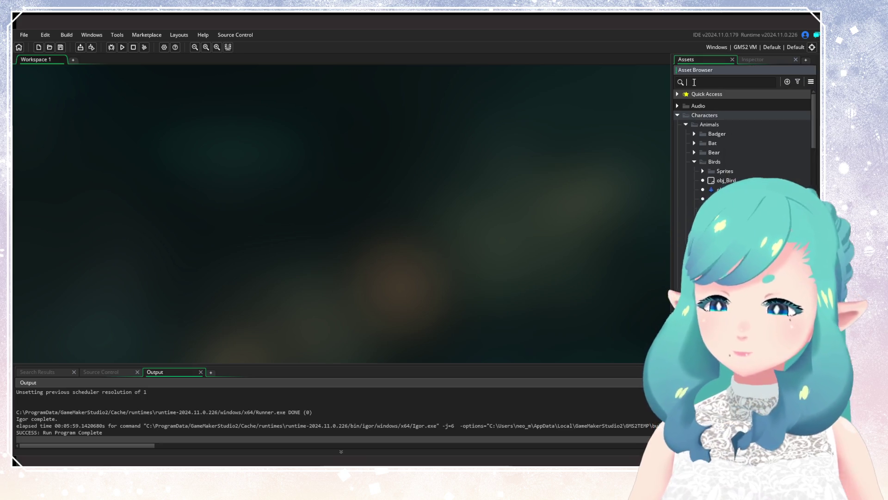
{"action": "type", "text": "Map"}
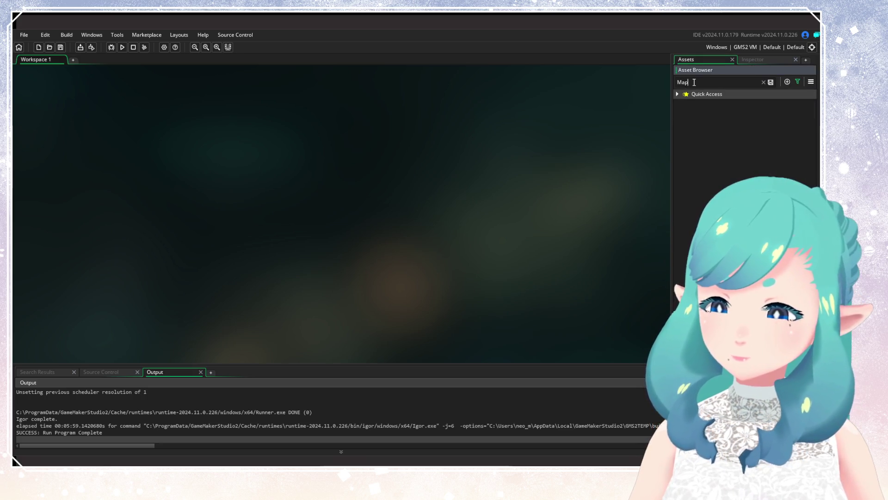
{"action": "type", "text": "_10_3"}
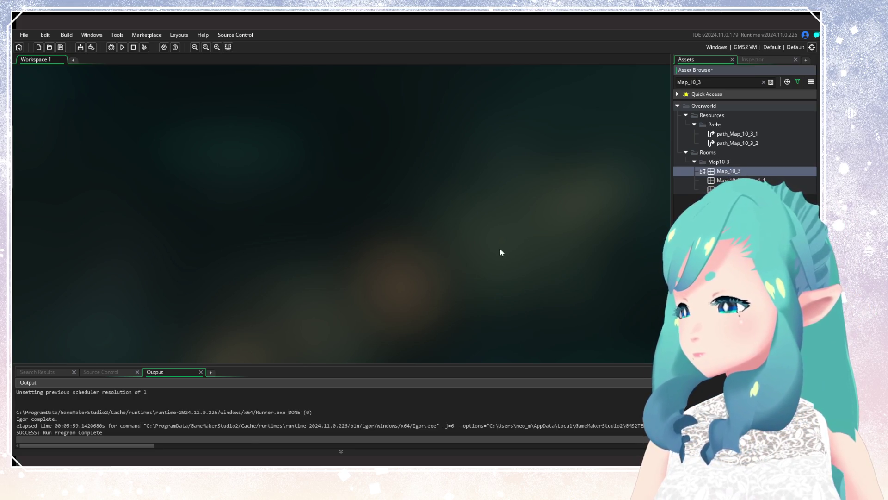
{"action": "scroll", "coordinate": [429, 199], "scroll_direction": "down", "scroll_amount": 2}
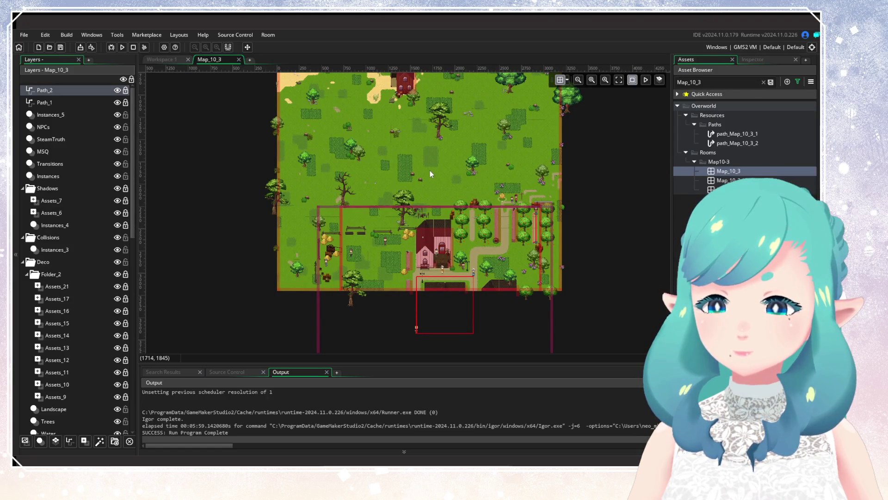
Pan across the Map_10_3 grassland and farmhouse, then close its tab
{"action": "mouse_move", "coordinate": [429, 172]}
{"action": "left_mouse_down"}
{"action": "mouse_move", "coordinate": [415, 260]}
{"action": "mouse_move", "coordinate": [418, 228]}
{"action": "left_mouse_up"}
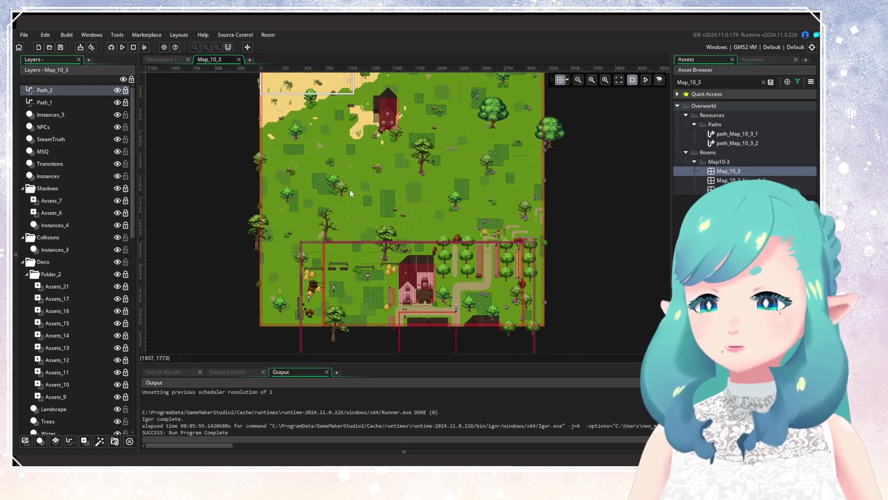
{"action": "left_click", "coordinate": [239, 60]}
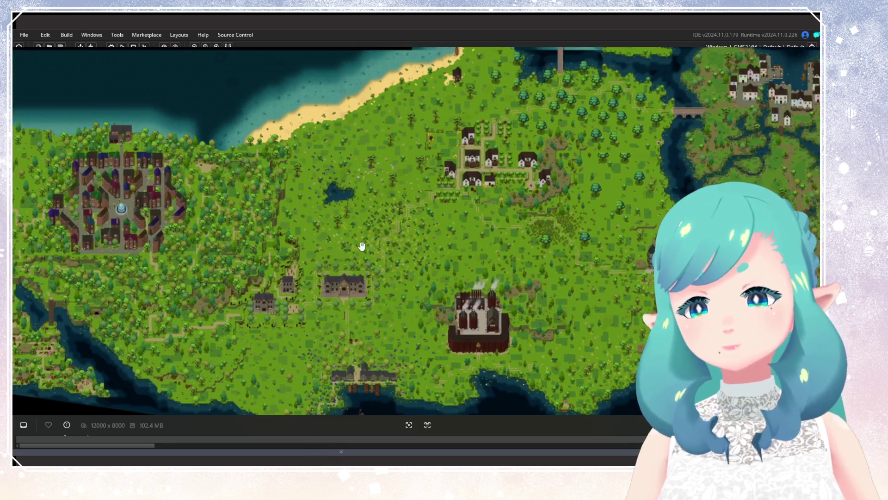
Pan the world map north and south, then zoom into the eastern harbour town
{"action": "left_click_drag", "start_coordinate": [361, 246], "coordinate": [345, 329]}
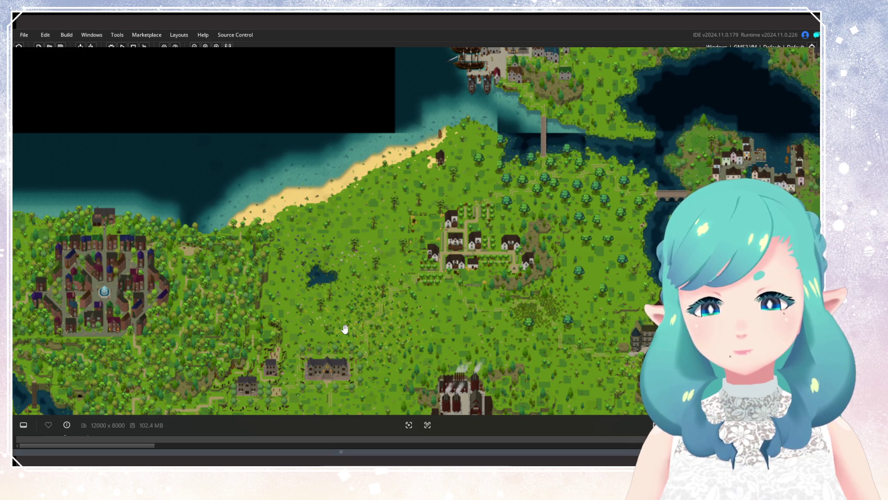
{"action": "left_click_drag", "start_coordinate": [345, 329], "coordinate": [337, 228]}
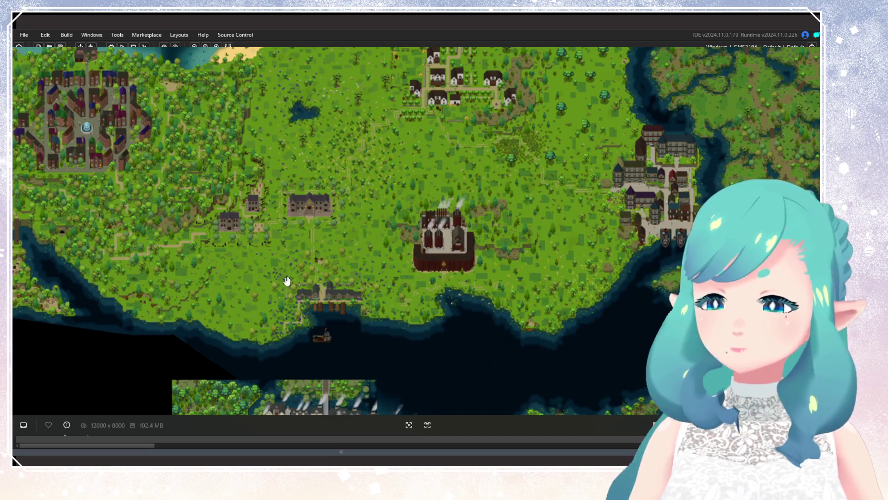
{"action": "scroll", "coordinate": [368, 254], "scroll_direction": "up", "scroll_amount": 5}
{"action": "scroll", "coordinate": [368, 253], "scroll_direction": "down", "scroll_amount": 3}
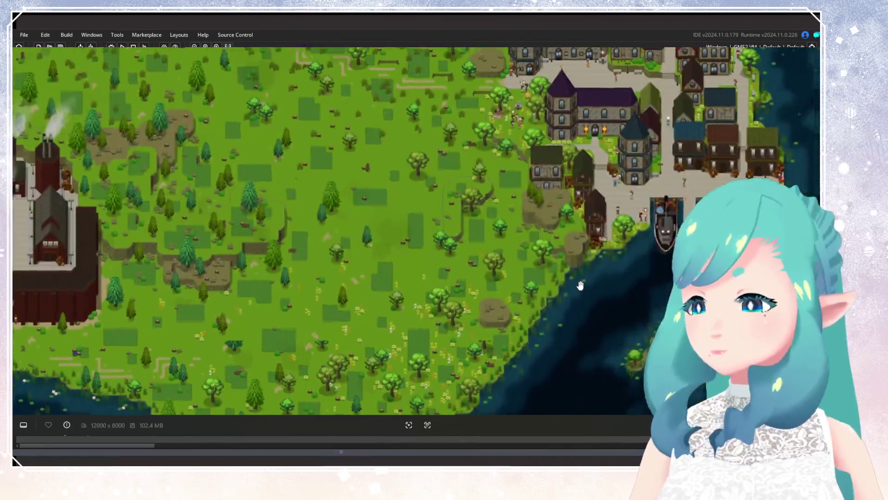
{"action": "scroll", "coordinate": [491, 239], "scroll_direction": "up", "scroll_amount": 2}
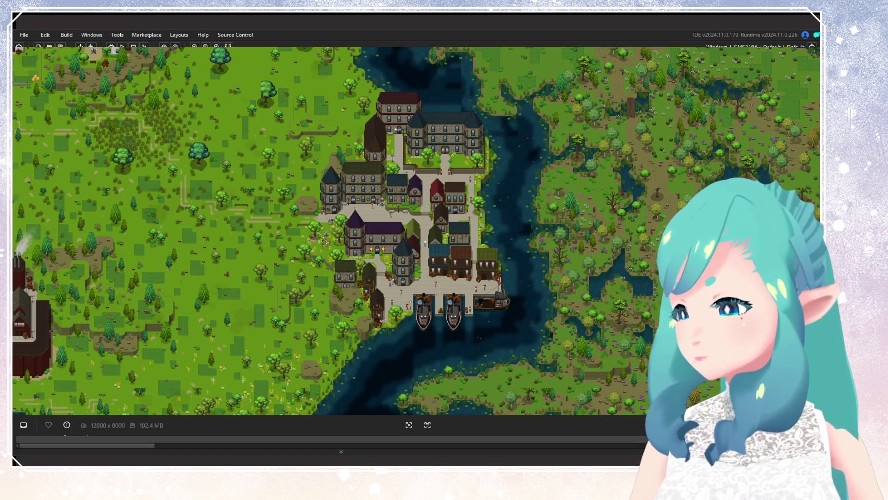
{"action": "left_click", "coordinate": [653, 425]}
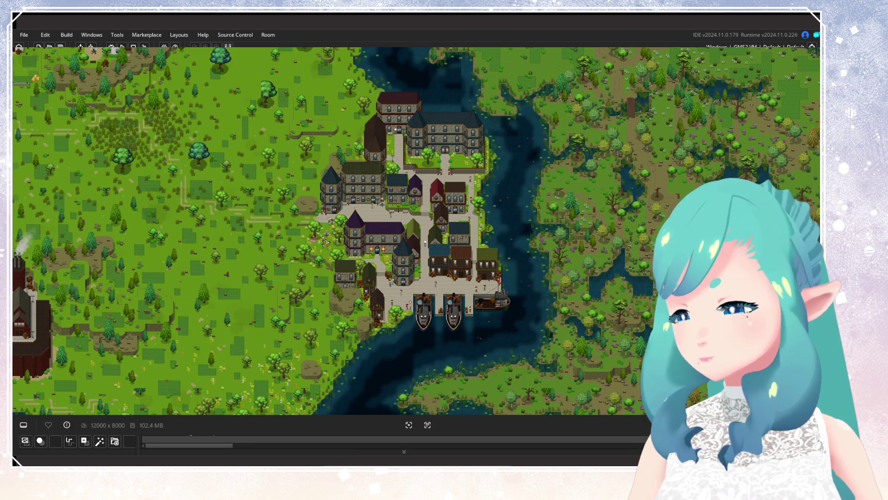
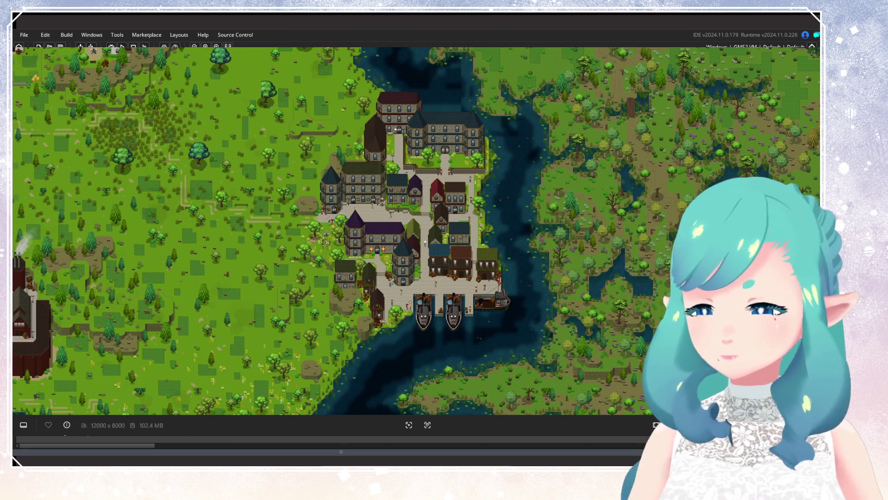
Pan the 12000x8000 world map from the town toward the factory, then close the preview
{"action": "left_click_drag", "start_coordinate": [332, 303], "coordinate": [481, 224]}
{"action": "scroll", "coordinate": [261, 271], "scroll_direction": "down", "scroll_amount": 2}
{"action": "mouse_move", "coordinate": [261, 272]}
{"action": "left_mouse_down"}
{"action": "mouse_move", "coordinate": [222, 214]}
{"action": "mouse_move", "coordinate": [302, 318]}
{"action": "mouse_move", "coordinate": [323, 365]}
{"action": "mouse_move", "coordinate": [248, 177]}
{"action": "left_mouse_up"}
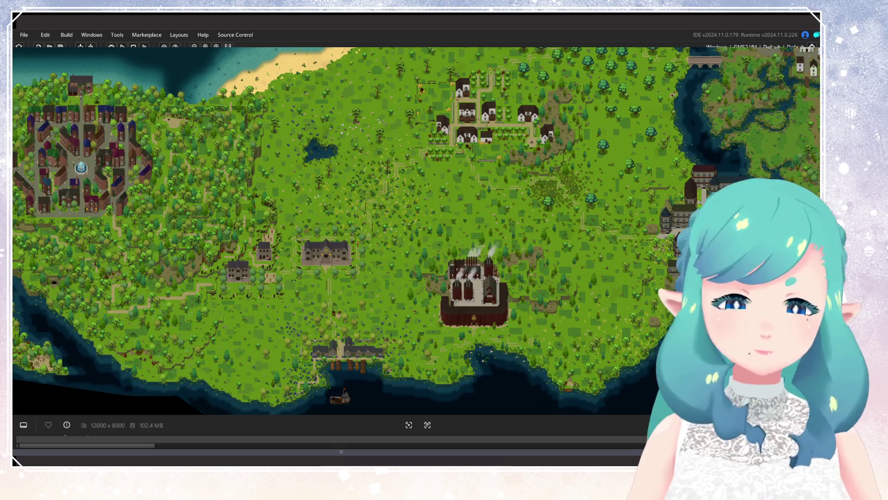
{"action": "key", "text": "Escape"}
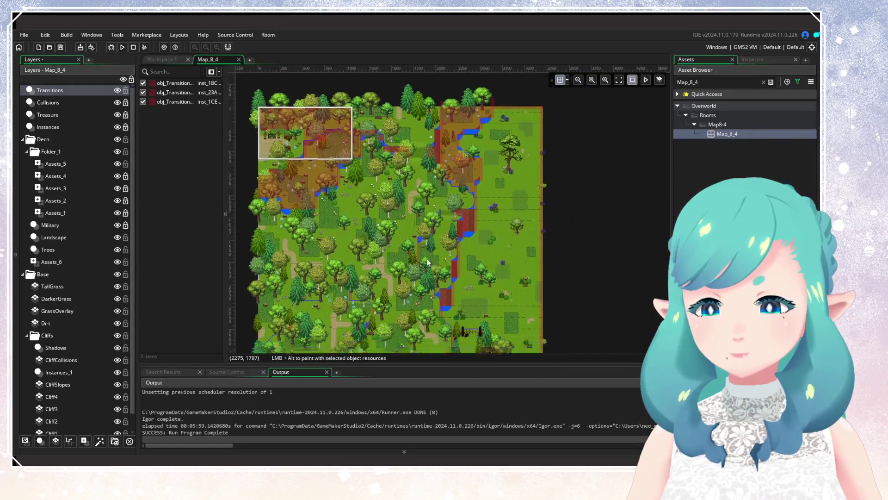
Hide the room grid and add a new instance layer named PassiveAnimals
{"action": "scroll", "coordinate": [390, 212], "scroll_direction": "up", "scroll_amount": 3}
{"action": "scroll", "coordinate": [393, 300], "scroll_direction": "up", "scroll_amount": 2}
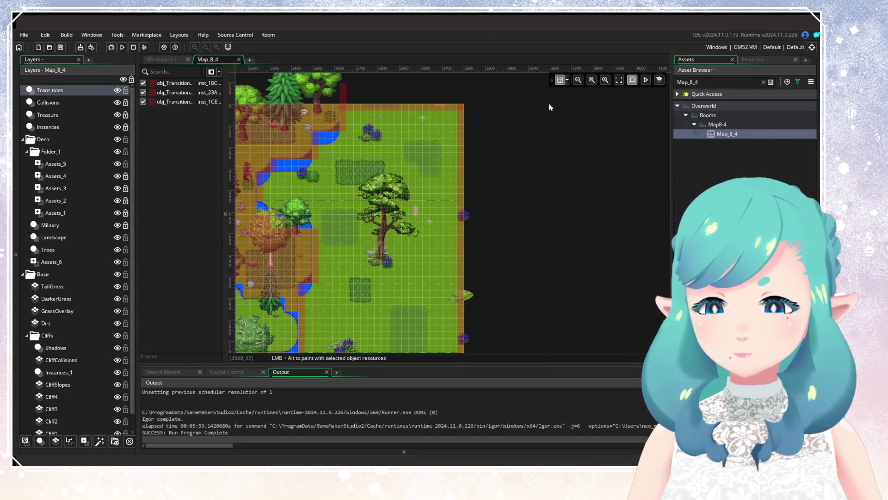
{"action": "left_click", "coordinate": [560, 81]}
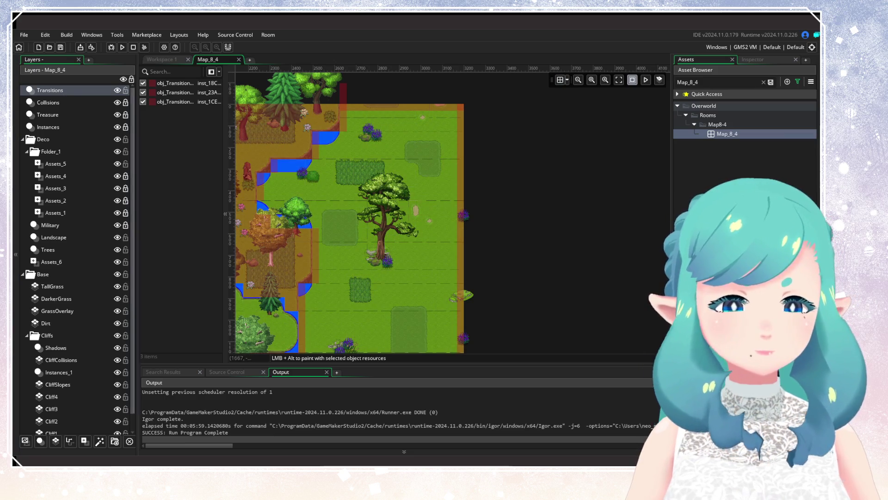
{"action": "left_click", "coordinate": [40, 440]}
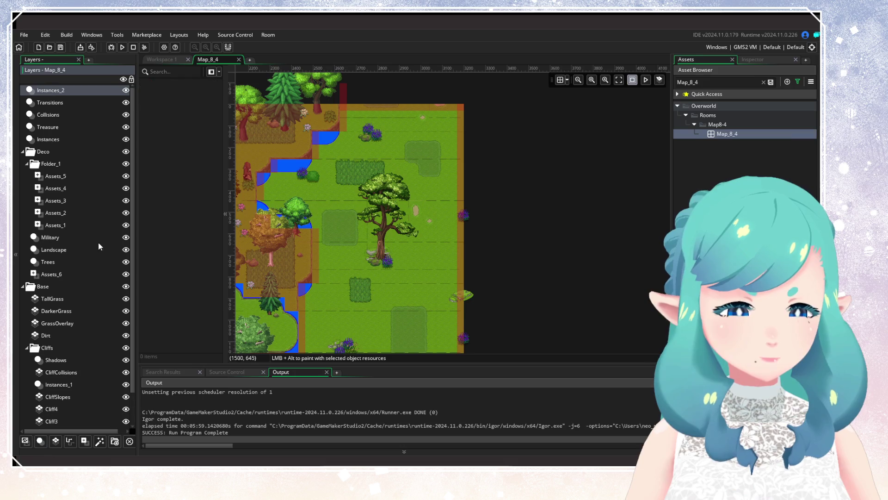
{"action": "right_click", "coordinate": [89, 92]}
{"action": "left_click", "coordinate": [107, 104]}
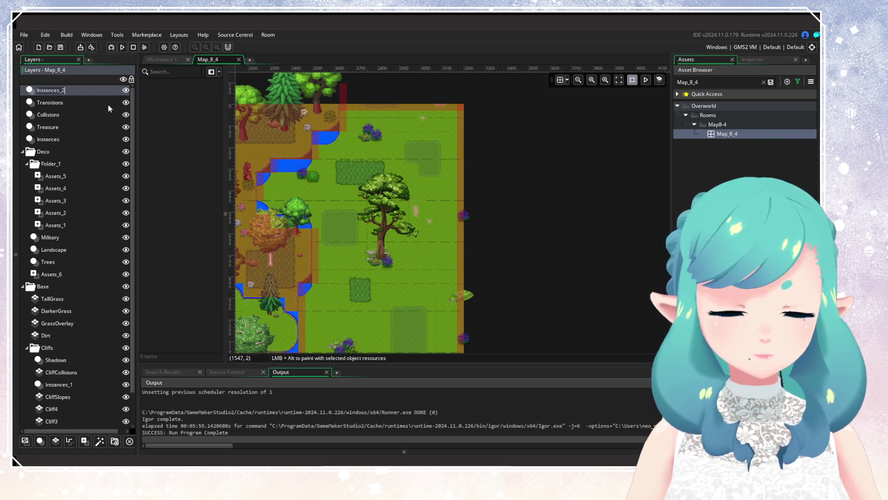
{"action": "type", "text": "Passive"}
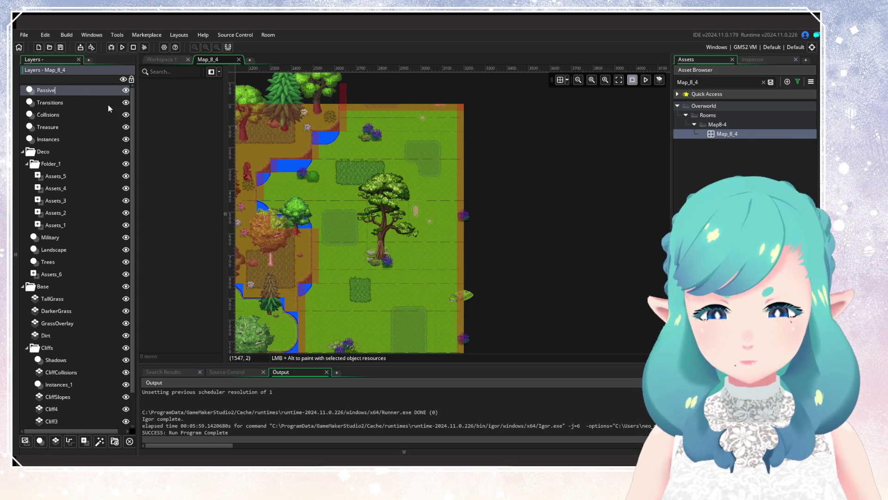
{"action": "type", "text": "Animals"}
{"action": "key", "text": "Return"}
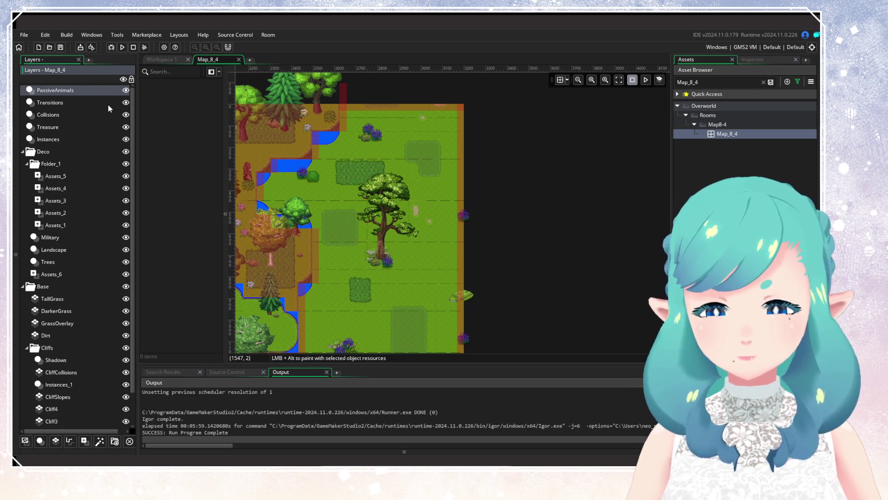
Clear the asset search, filter assets to Objects, and select obj_Bird_CollaredDove_1
{"action": "left_click", "coordinate": [763, 82]}
{"action": "left_click", "coordinate": [798, 82]}
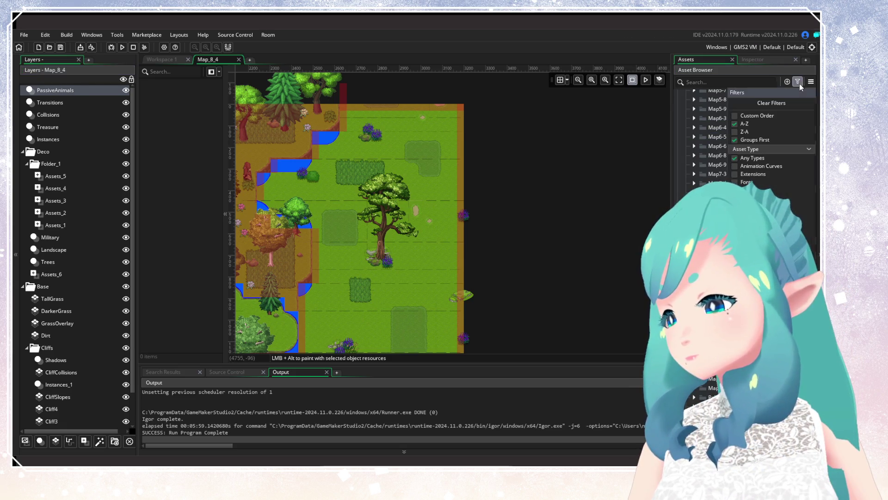
{"action": "left_click", "coordinate": [744, 198]}
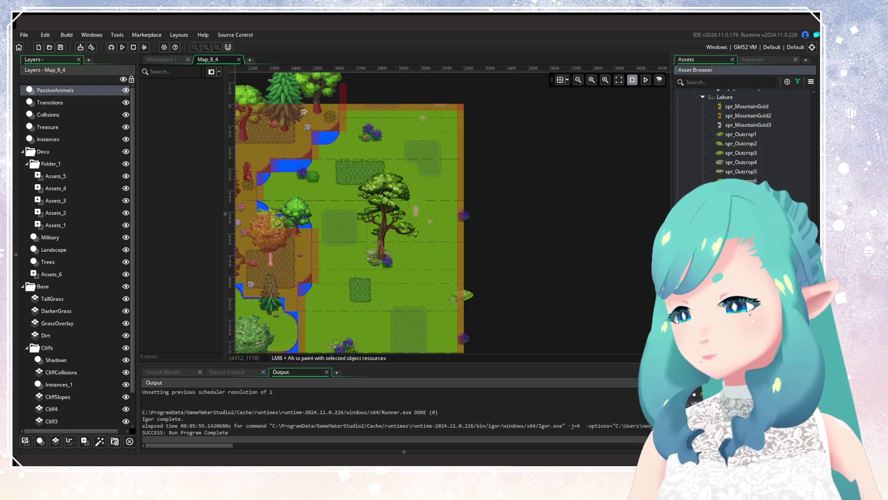
{"action": "scroll", "coordinate": [740, 139], "scroll_direction": "up", "scroll_amount": 10}
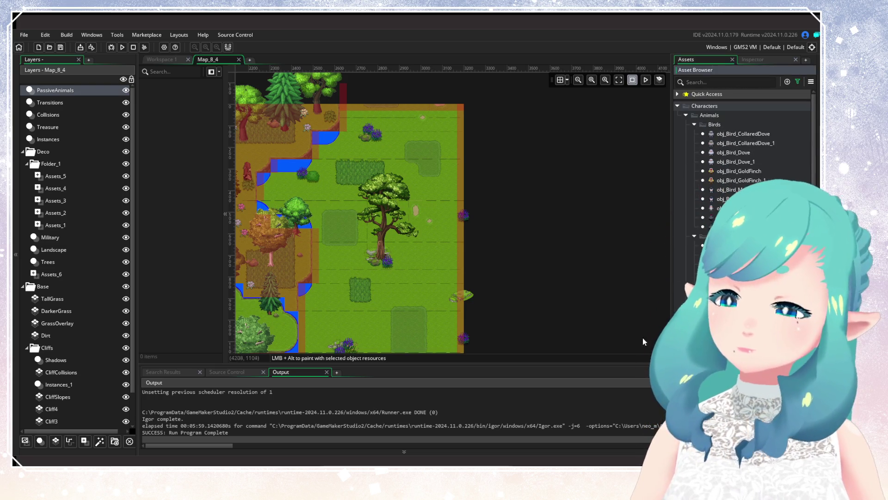
{"action": "scroll", "coordinate": [446, 270], "scroll_direction": "down", "scroll_amount": 3}
{"action": "scroll", "coordinate": [445, 271], "scroll_direction": "down", "scroll_amount": 5}
{"action": "scroll", "coordinate": [509, 264], "scroll_direction": "left", "scroll_amount": 4}
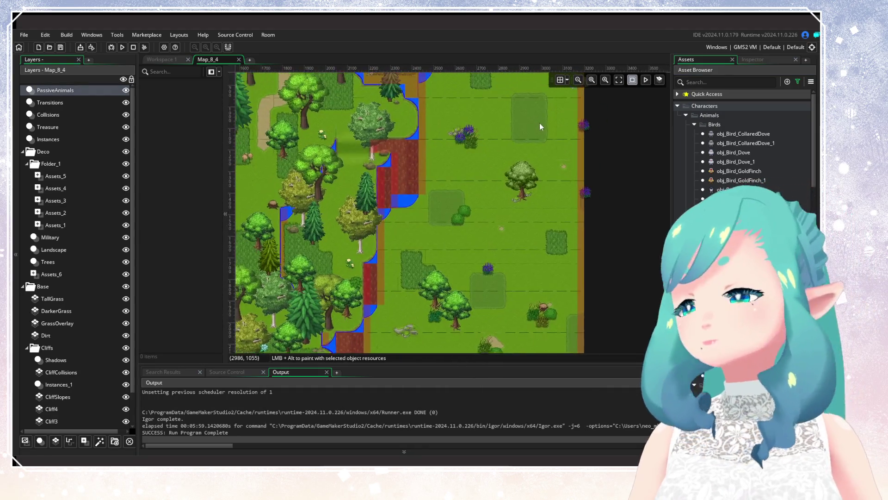
{"action": "scroll", "coordinate": [542, 259], "scroll_direction": "down", "scroll_amount": 8}
{"action": "scroll", "coordinate": [540, 221], "scroll_direction": "left", "scroll_amount": 2}
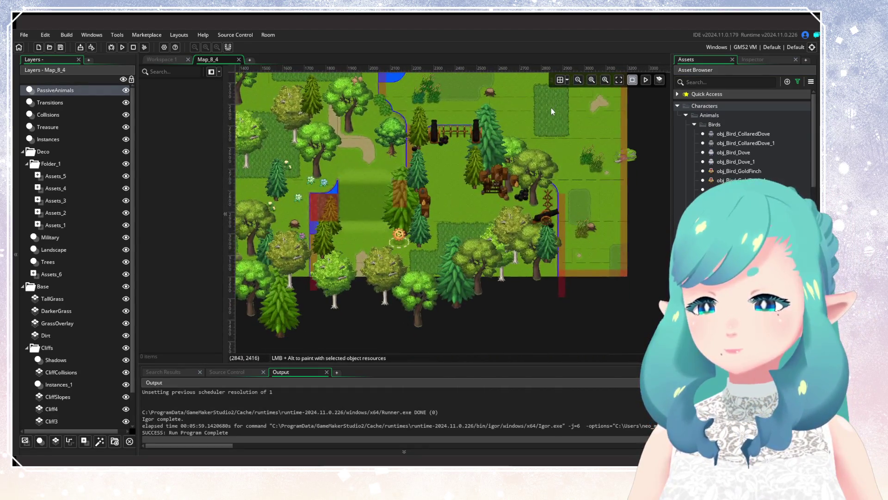
{"action": "scroll", "coordinate": [528, 203], "scroll_direction": "up", "scroll_amount": 4}
{"action": "scroll", "coordinate": [500, 260], "scroll_direction": "right", "scroll_amount": 4}
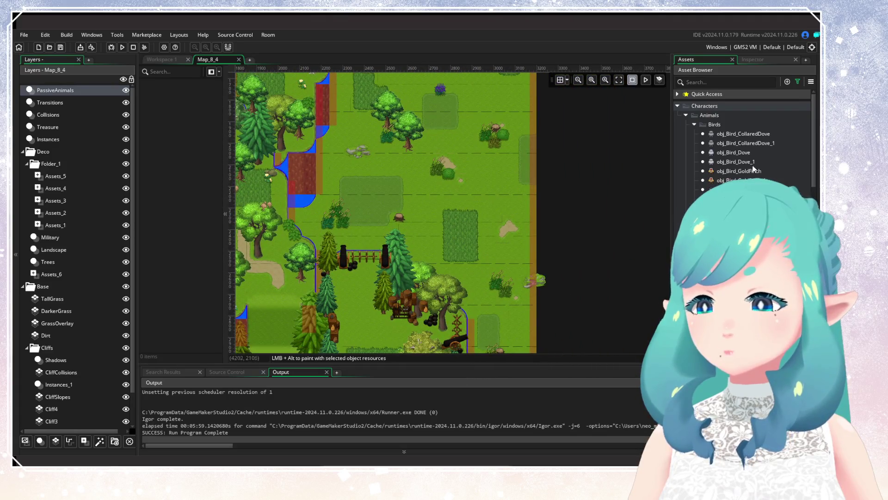
{"action": "left_click", "coordinate": [745, 143]}
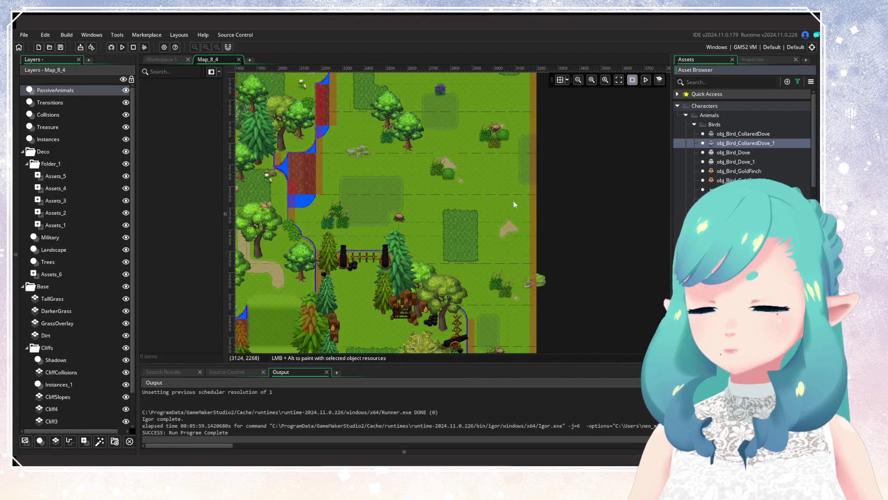
{"action": "scroll", "coordinate": [434, 226], "scroll_direction": "down", "scroll_amount": 4}
{"action": "scroll", "coordinate": [449, 147], "scroll_direction": "up", "scroll_amount": 5}
{"action": "scroll", "coordinate": [451, 287], "scroll_direction": "left", "scroll_amount": 1}
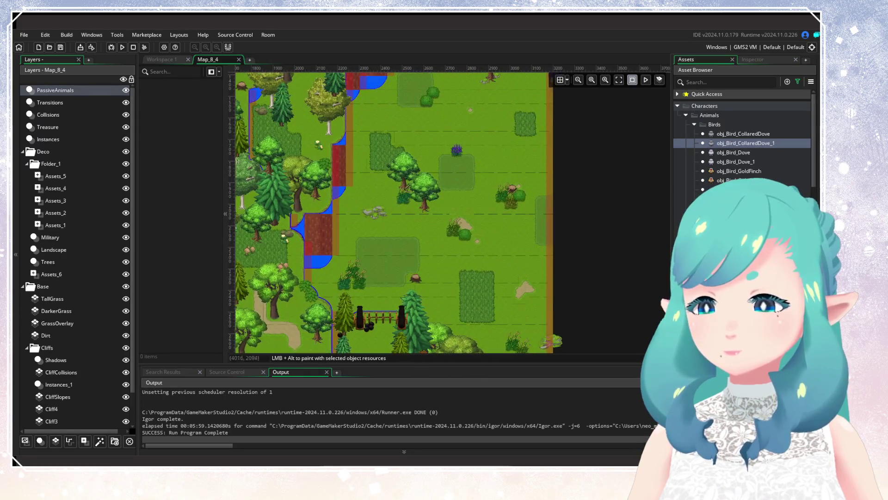
{"action": "scroll", "coordinate": [574, 226], "scroll_direction": "right", "scroll_amount": 3}
{"action": "scroll", "coordinate": [415, 300], "scroll_direction": "up", "scroll_amount": 4}
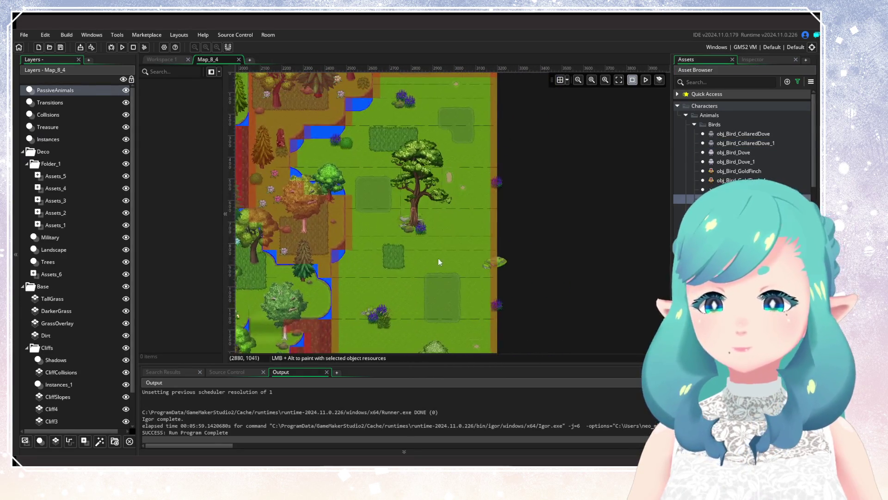
Place three magpies and five starlings across the meadow near the big tree
{"action": "left_click", "coordinate": [430, 186], "text": "alt"}
{"action": "left_click", "coordinate": [424, 189], "text": "alt"}
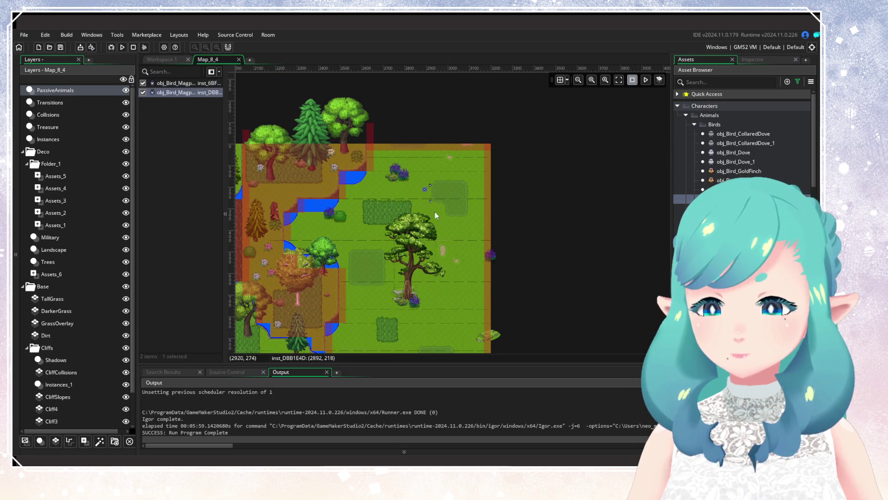
{"action": "left_click", "coordinate": [440, 221], "text": "alt"}
{"action": "scroll", "coordinate": [445, 229], "scroll_direction": "down", "scroll_amount": 4}
{"action": "scroll", "coordinate": [478, 188], "scroll_direction": "left", "scroll_amount": 1}
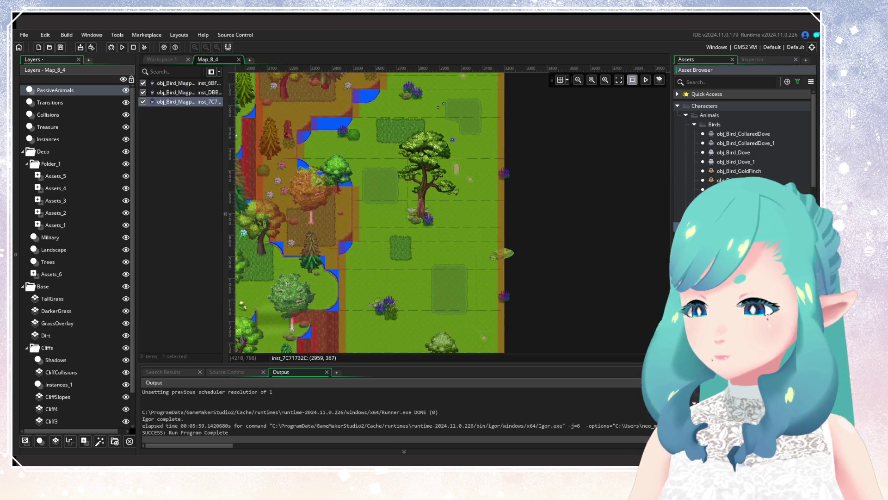
{"action": "scroll", "coordinate": [444, 245], "scroll_direction": "left", "scroll_amount": 1}
{"action": "scroll", "coordinate": [444, 245], "scroll_direction": "up", "scroll_amount": 1}
{"action": "left_click", "coordinate": [404, 258], "text": "alt"}
{"action": "left_click", "coordinate": [399, 266], "text": "alt"}
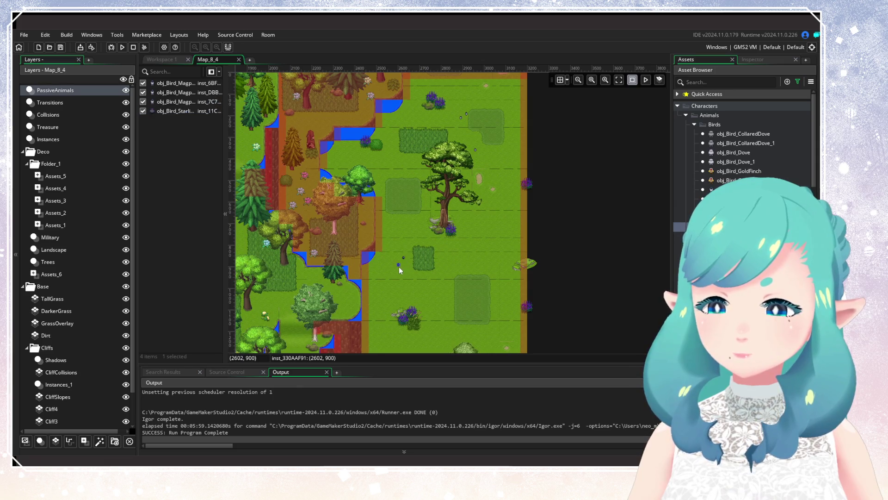
{"action": "left_click", "coordinate": [406, 274], "text": "alt"}
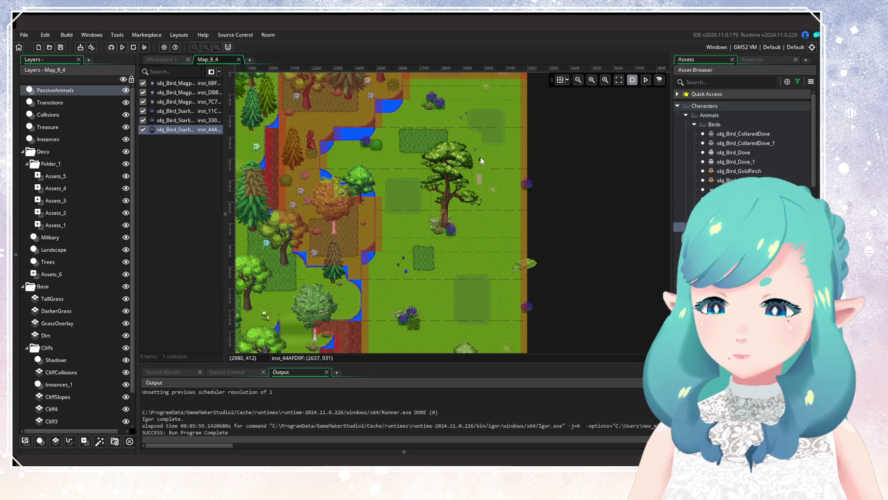
{"action": "left_click", "coordinate": [481, 158], "text": "alt"}
{"action": "scroll", "coordinate": [460, 234], "scroll_direction": "down", "scroll_amount": 3}
{"action": "scroll", "coordinate": [460, 234], "scroll_direction": "right", "scroll_amount": 1}
{"action": "left_click", "coordinate": [460, 263], "text": "alt"}
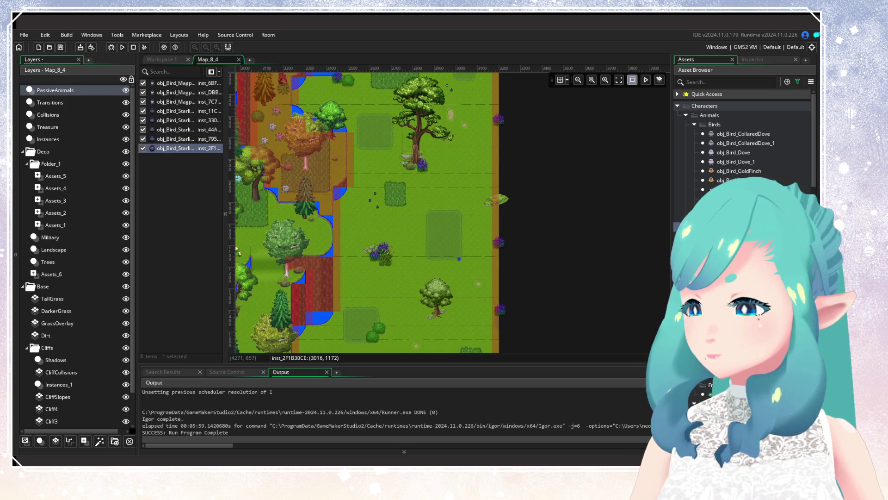
Place four goldfinches around the meadow and upper meadow
{"action": "left_click", "coordinate": [738, 180]}
{"action": "scroll", "coordinate": [423, 239], "scroll_direction": "left", "scroll_amount": 3}
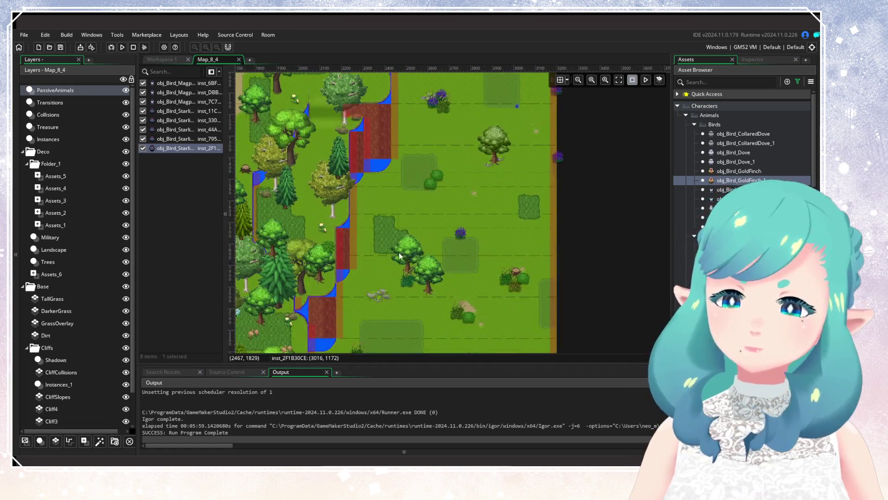
{"action": "scroll", "coordinate": [409, 185], "scroll_direction": "down", "scroll_amount": 2}
{"action": "left_click", "coordinate": [414, 229], "text": "alt"}
{"action": "left_click", "coordinate": [401, 243], "text": "alt"}
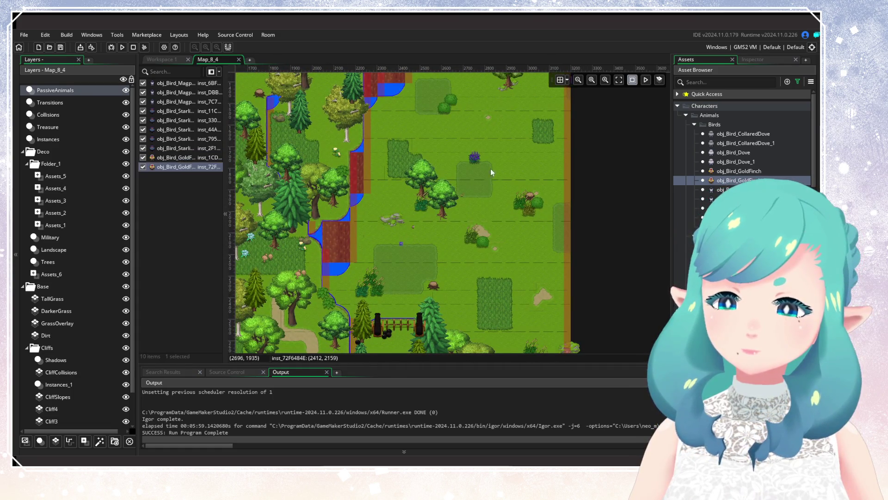
{"action": "scroll", "coordinate": [462, 259], "scroll_direction": "down", "scroll_amount": 5}
{"action": "scroll", "coordinate": [463, 259], "scroll_direction": "right", "scroll_amount": 2}
{"action": "left_click", "coordinate": [457, 213], "text": "alt"}
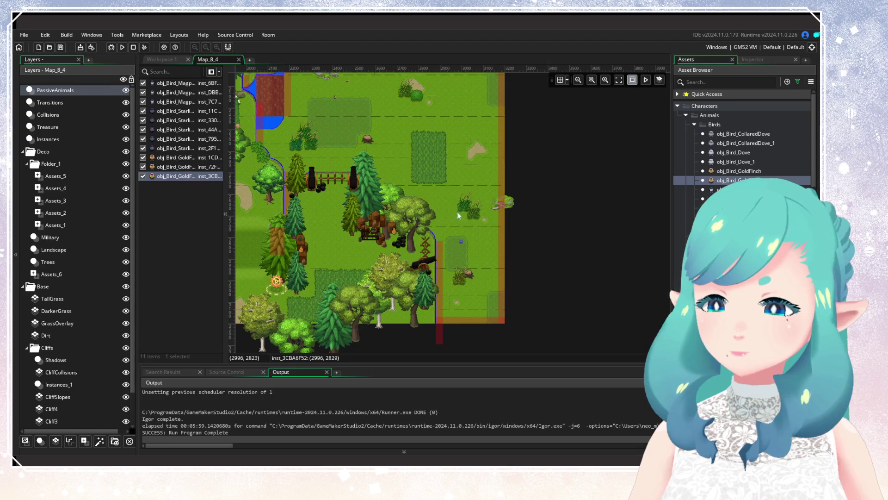
{"action": "scroll", "coordinate": [451, 277], "scroll_direction": "up", "scroll_amount": 5}
{"action": "scroll", "coordinate": [451, 287], "scroll_direction": "up", "scroll_amount": 5}
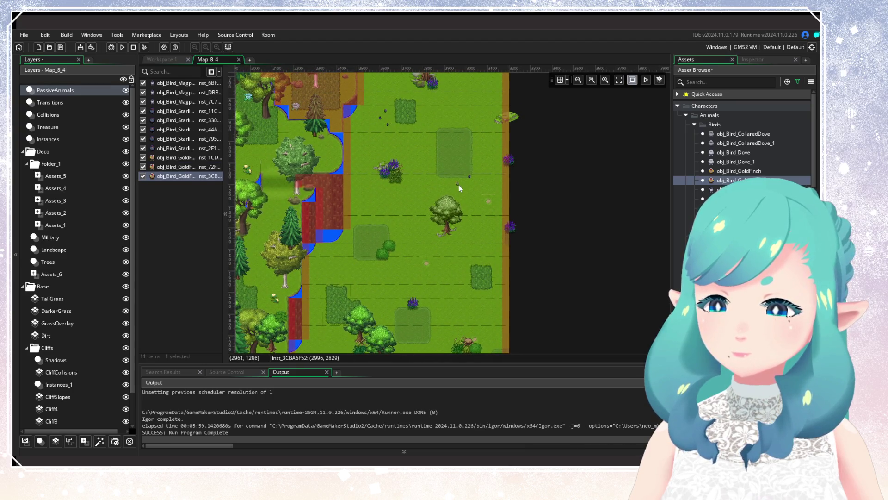
{"action": "left_click", "coordinate": [466, 185], "text": "alt"}
{"action": "scroll", "coordinate": [463, 240], "scroll_direction": "left", "scroll_amount": 5}
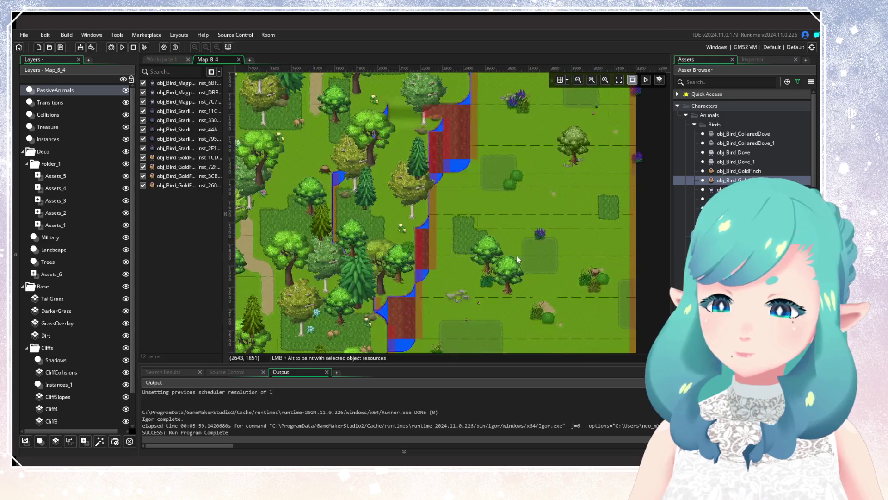
{"action": "scroll", "coordinate": [513, 204], "scroll_direction": "down", "scroll_amount": 5}
{"action": "scroll", "coordinate": [514, 194], "scroll_direction": "down", "scroll_amount": 3}
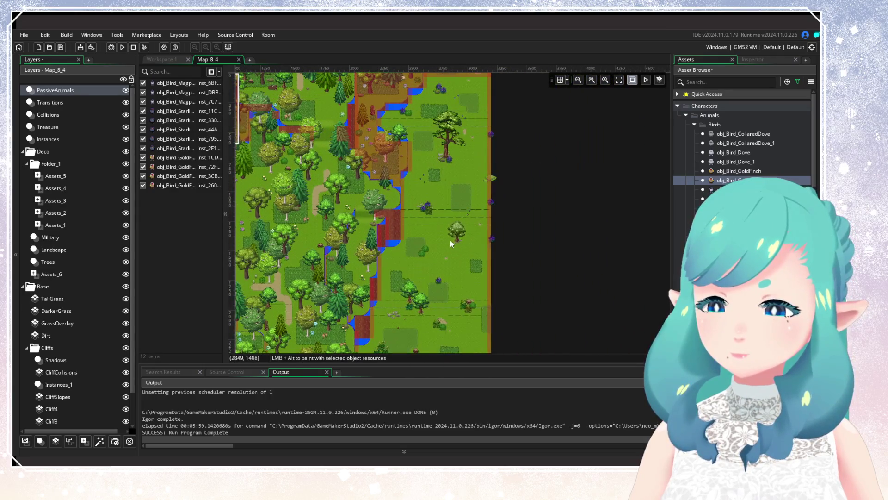
{"action": "scroll", "coordinate": [451, 243], "scroll_direction": "up", "scroll_amount": 2}
Place one more magpie on the open grass
{"action": "left_click", "coordinate": [722, 208]}
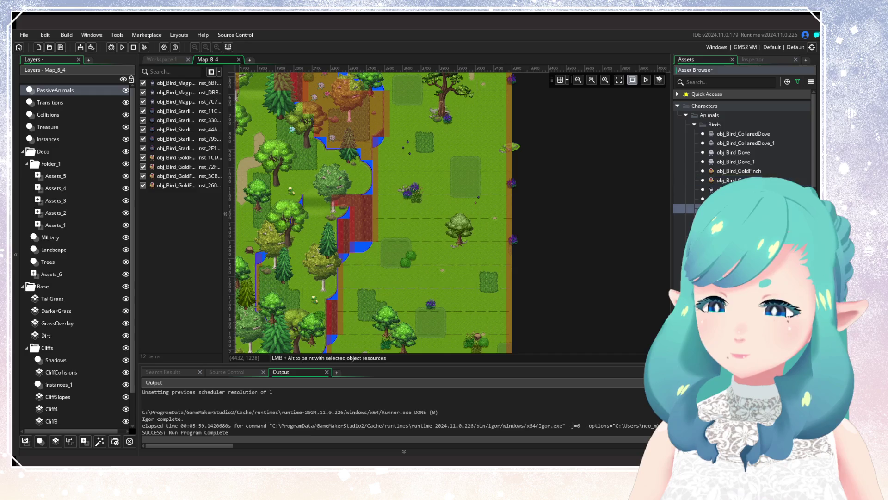
{"action": "scroll", "coordinate": [476, 234], "scroll_direction": "down", "scroll_amount": 3}
{"action": "scroll", "coordinate": [469, 270], "scroll_direction": "left", "scroll_amount": 2}
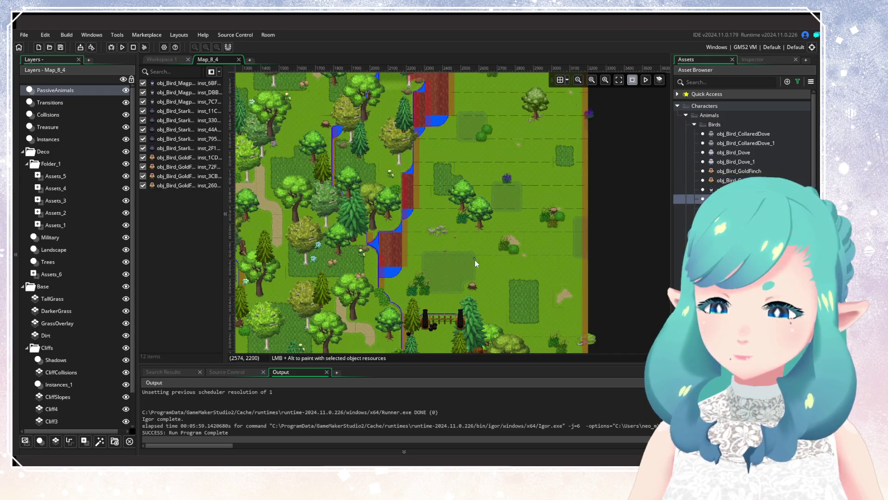
{"action": "left_click", "coordinate": [461, 255]}
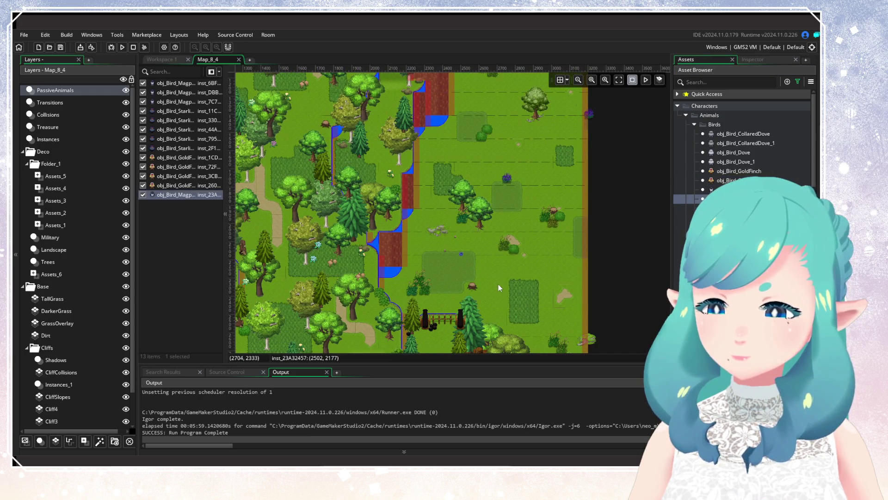
{"action": "scroll", "coordinate": [498, 284], "scroll_direction": "up", "scroll_amount": 2}
{"action": "scroll", "coordinate": [487, 226], "scroll_direction": "right", "scroll_amount": 3}
{"action": "scroll", "coordinate": [490, 250], "scroll_direction": "up", "scroll_amount": 3}
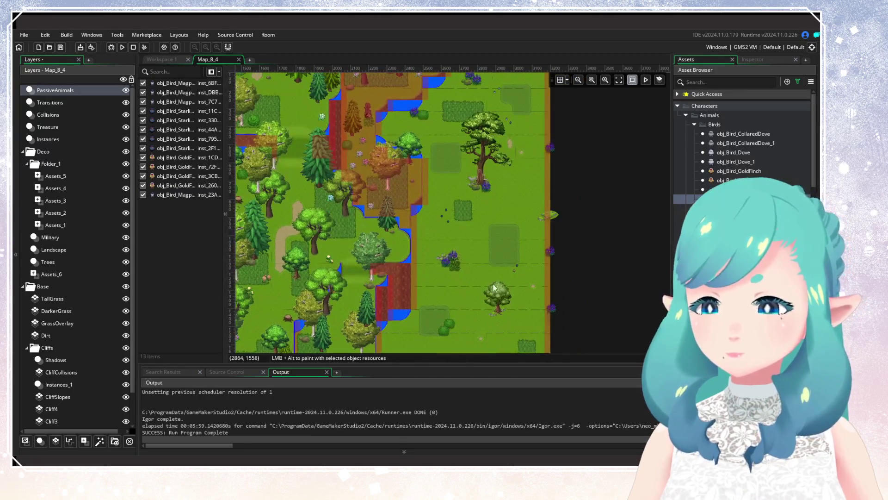
{"action": "scroll", "coordinate": [499, 270], "scroll_direction": "left", "scroll_amount": 1}
{"action": "scroll", "coordinate": [499, 270], "scroll_direction": "left", "scroll_amount": 1}
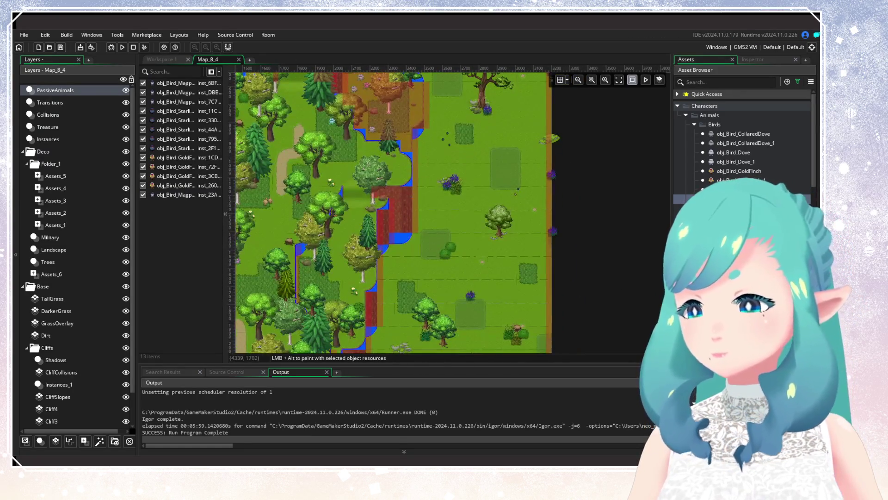
{"action": "scroll", "coordinate": [432, 210], "scroll_direction": "up", "scroll_amount": 2}
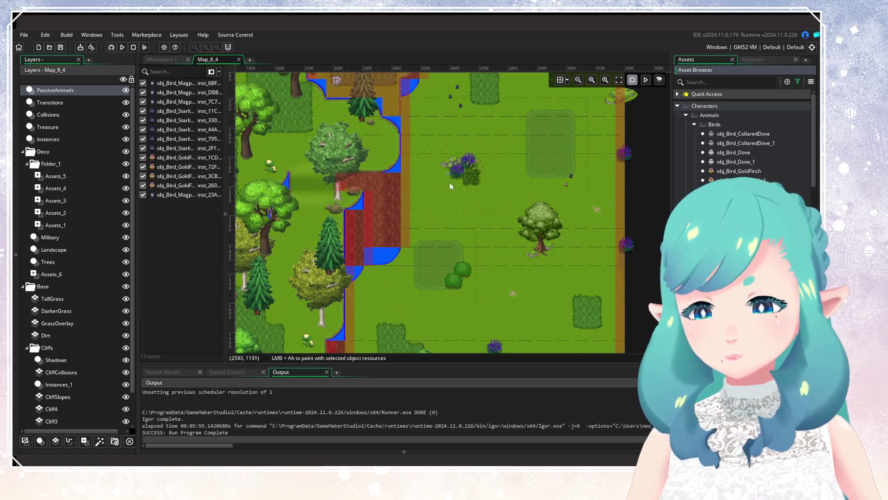
Add three butterflies, including a pink one, on the grassy field
{"action": "left_click", "coordinate": [454, 180], "text": "alt"}
{"action": "left_click", "coordinate": [464, 184], "text": "alt"}
{"action": "scroll", "coordinate": [481, 166], "scroll_direction": "down", "scroll_amount": 4}
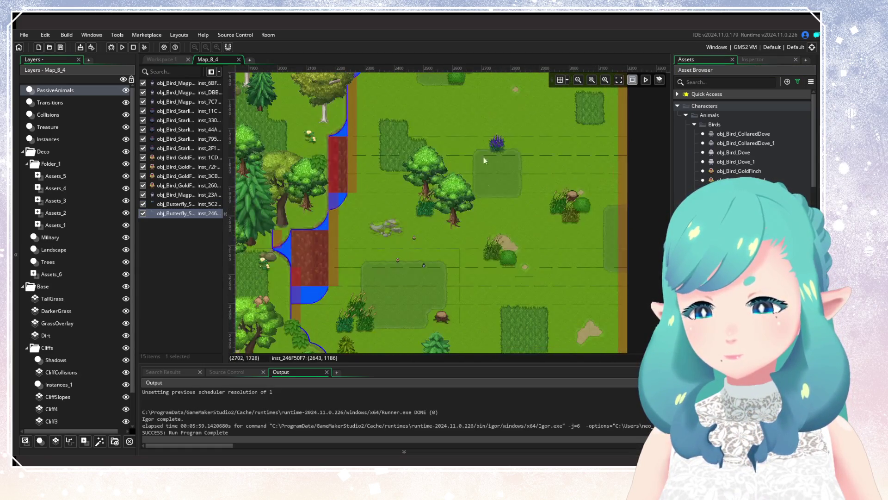
{"action": "scroll", "coordinate": [484, 161], "scroll_direction": "down", "scroll_amount": 4}
{"action": "scroll", "coordinate": [467, 149], "scroll_direction": "right", "scroll_amount": 1}
{"action": "scroll", "coordinate": [549, 302], "scroll_direction": "down", "scroll_amount": 2}
{"action": "scroll", "coordinate": [545, 235], "scroll_direction": "down", "scroll_amount": 1}
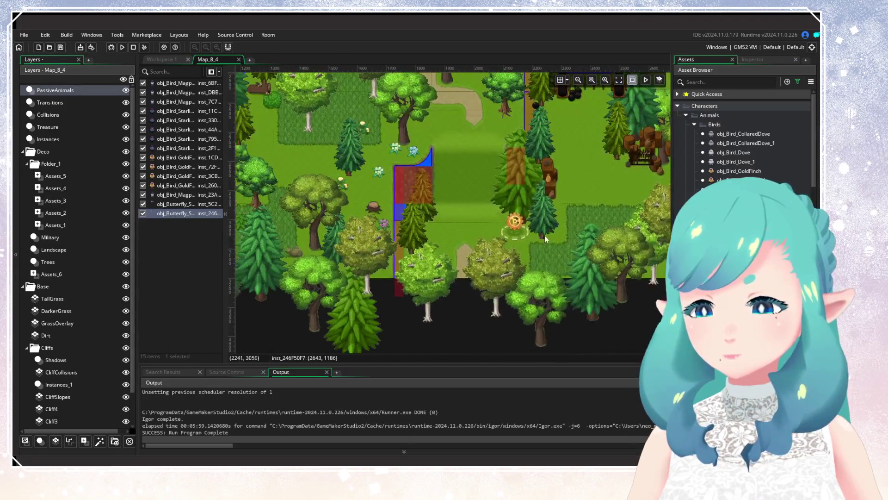
{"action": "scroll", "coordinate": [415, 250], "scroll_direction": "left", "scroll_amount": 3}
{"action": "scroll", "coordinate": [454, 241], "scroll_direction": "right", "scroll_amount": 5}
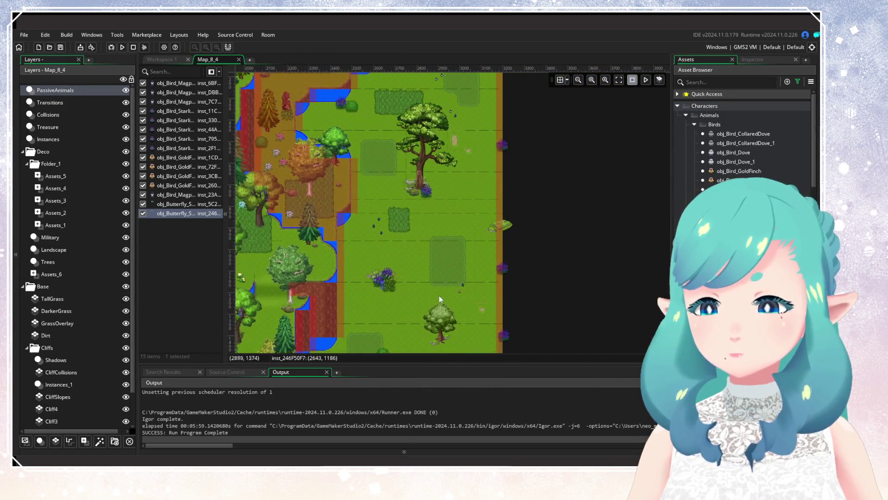
{"action": "scroll", "coordinate": [439, 291], "scroll_direction": "up", "scroll_amount": 2}
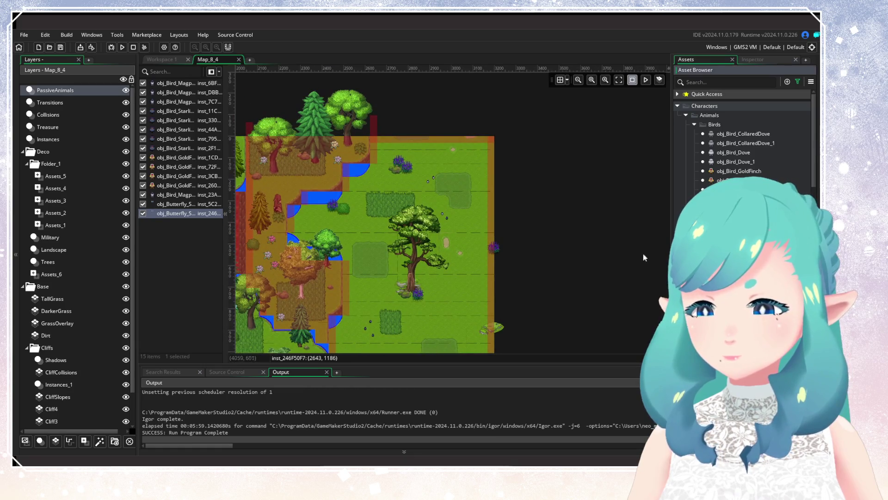
{"action": "left_click", "coordinate": [405, 185], "text": "alt"}
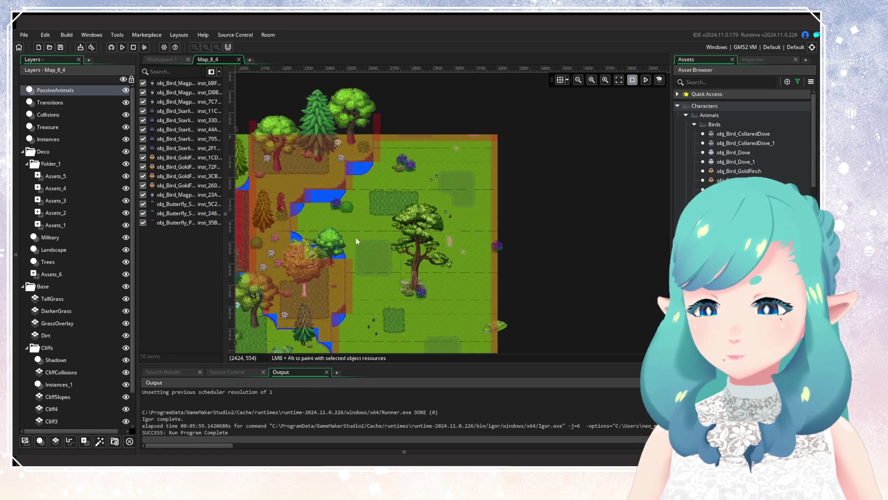
{"action": "scroll", "coordinate": [356, 237], "scroll_direction": "left", "scroll_amount": 8}
{"action": "scroll", "coordinate": [509, 308], "scroll_direction": "right", "scroll_amount": 4}
{"action": "scroll", "coordinate": [535, 246], "scroll_direction": "up", "scroll_amount": 3}
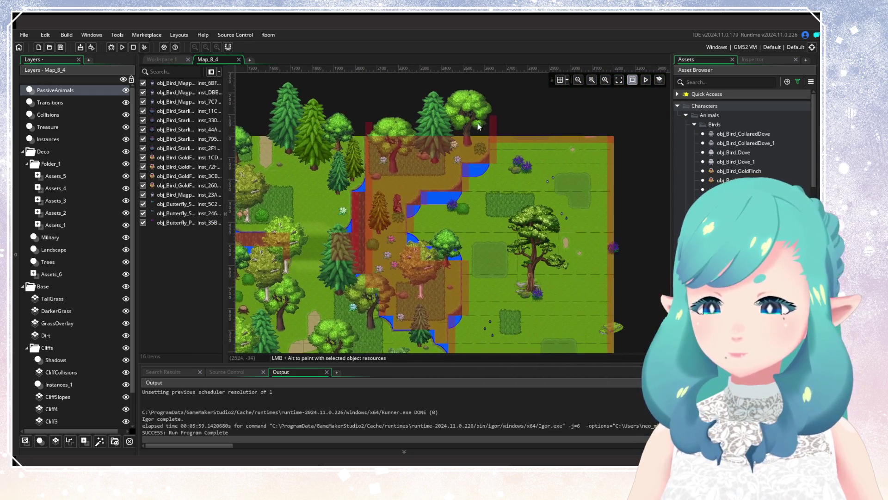
{"action": "scroll", "coordinate": [750, 278], "scroll_direction": "down", "scroll_amount": 2}
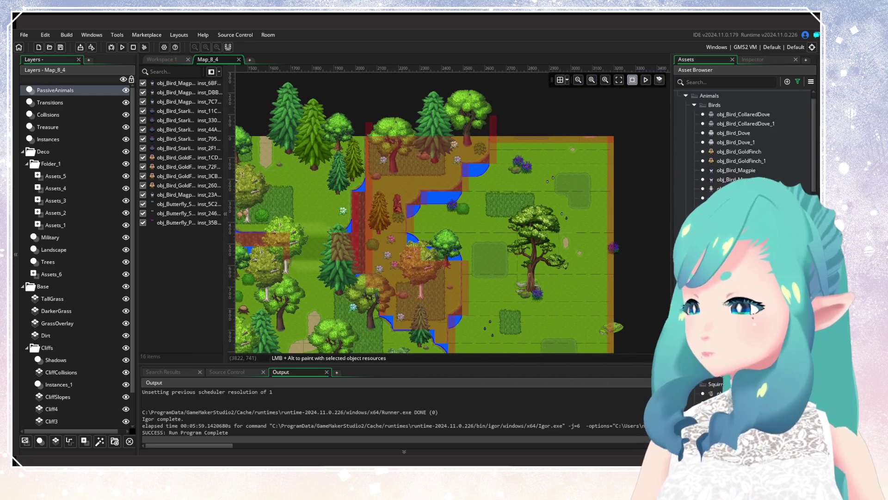
{"action": "scroll", "coordinate": [740, 185], "scroll_direction": "down", "scroll_amount": 3}
{"action": "scroll", "coordinate": [440, 210], "scroll_direction": "up", "scroll_amount": 2}
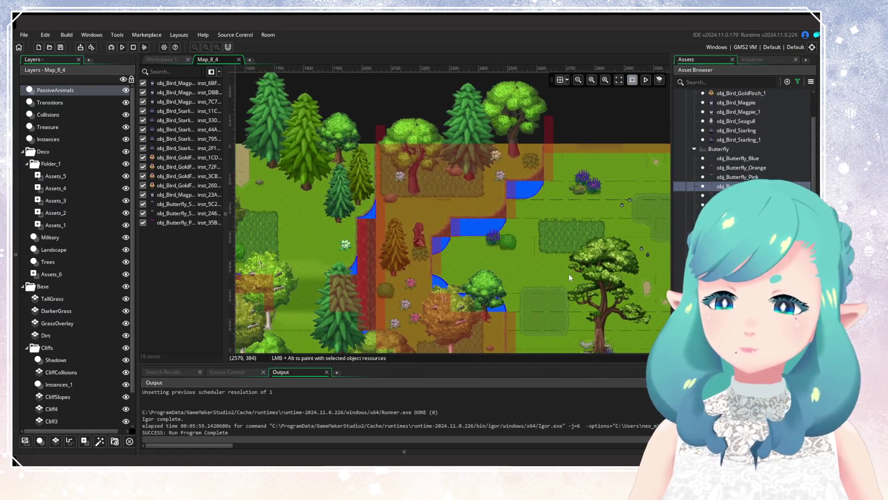
Place a squirrel among the trees
{"action": "left_click", "coordinate": [703, 185]}
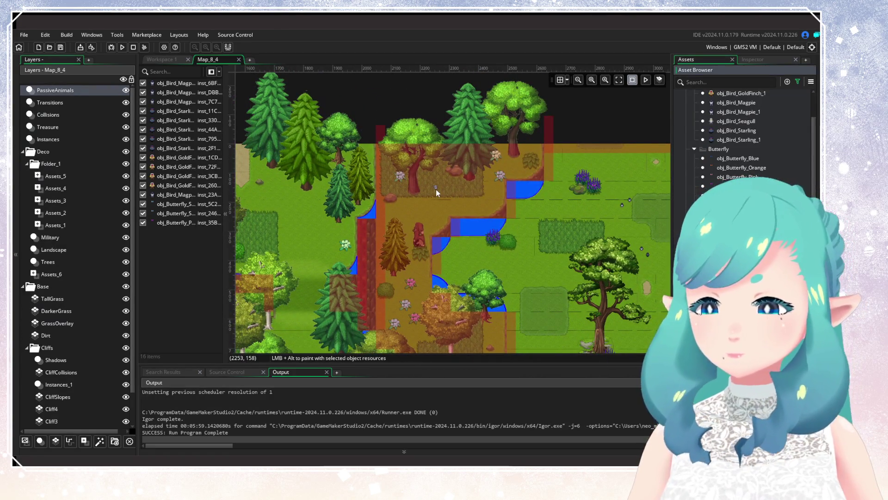
{"action": "left_click", "coordinate": [437, 181], "text": "alt"}
{"action": "scroll", "coordinate": [462, 222], "scroll_direction": "down", "scroll_amount": 5}
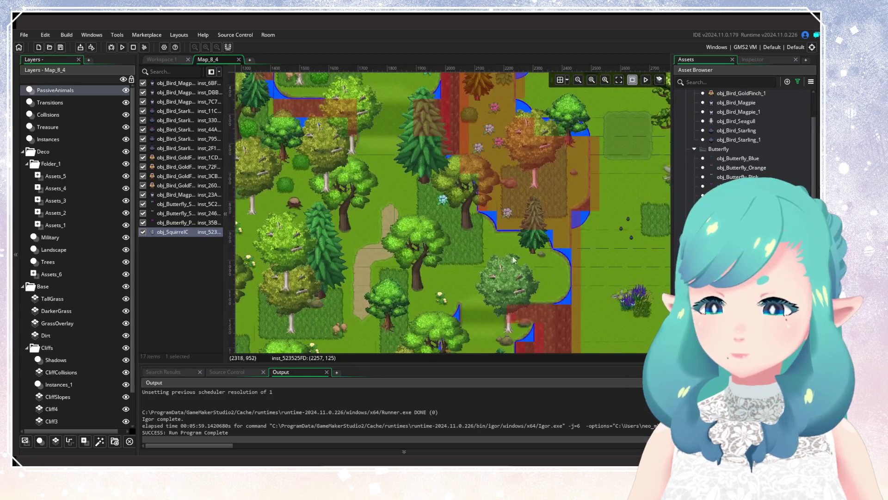
{"action": "left_click_drag", "start_coordinate": [514, 260], "coordinate": [453, 311]}
{"action": "scroll", "coordinate": [740, 138], "scroll_direction": "up", "scroll_amount": 5}
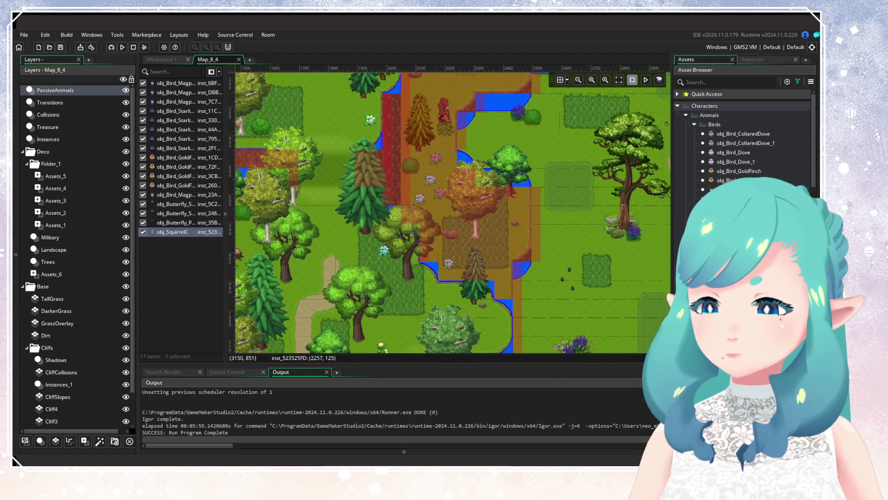
Scatter three butterflies of two kinds among the trees and woods
{"action": "left_click", "coordinate": [740, 259]}
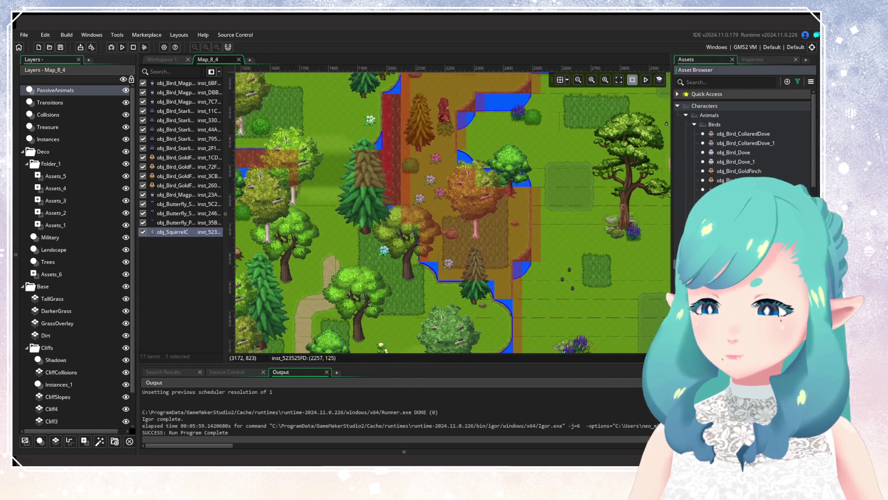
{"action": "left_click", "coordinate": [426, 191], "text": "alt"}
{"action": "left_click", "coordinate": [427, 192], "text": "alt"}
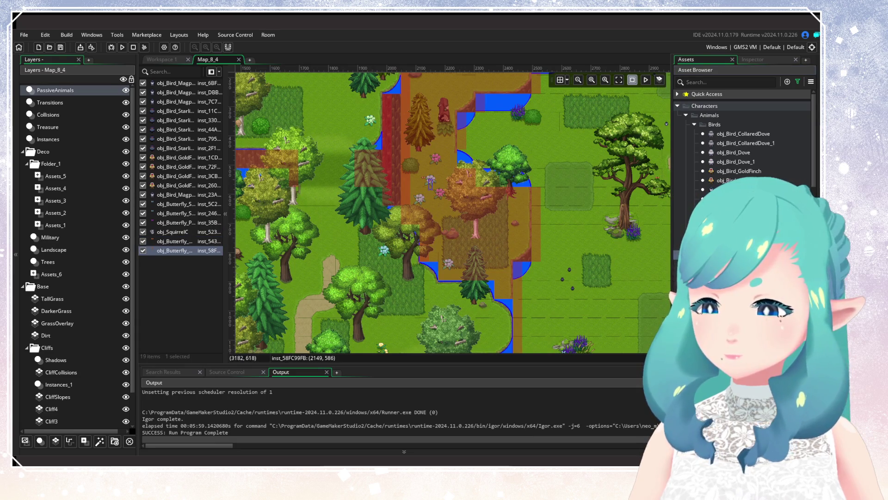
{"action": "left_click", "coordinate": [741, 283]}
{"action": "left_click", "coordinate": [449, 177], "text": "alt"}
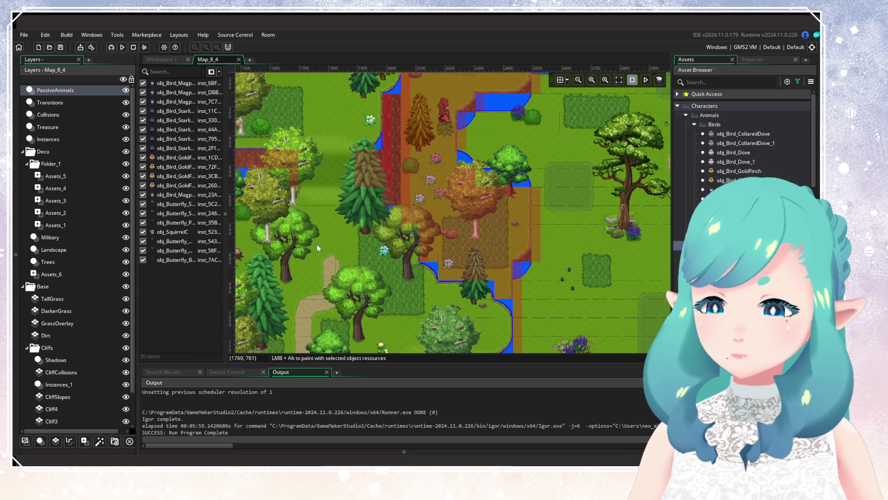
{"action": "scroll", "coordinate": [396, 140], "scroll_direction": "down", "scroll_amount": 5}
{"action": "scroll", "coordinate": [396, 140], "scroll_direction": "left", "scroll_amount": 3}
{"action": "scroll", "coordinate": [406, 209], "scroll_direction": "down", "scroll_amount": 6}
{"action": "scroll", "coordinate": [407, 209], "scroll_direction": "right", "scroll_amount": 2}
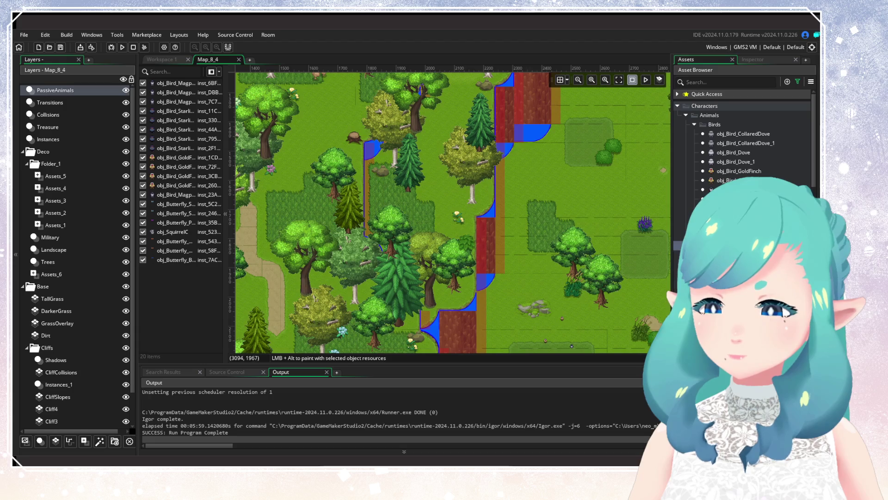
Place two more butterfly types, one near the room's bottom edge and one in the forest
{"action": "left_click", "coordinate": [680, 245]}
{"action": "scroll", "coordinate": [381, 189], "scroll_direction": "left", "scroll_amount": 6}
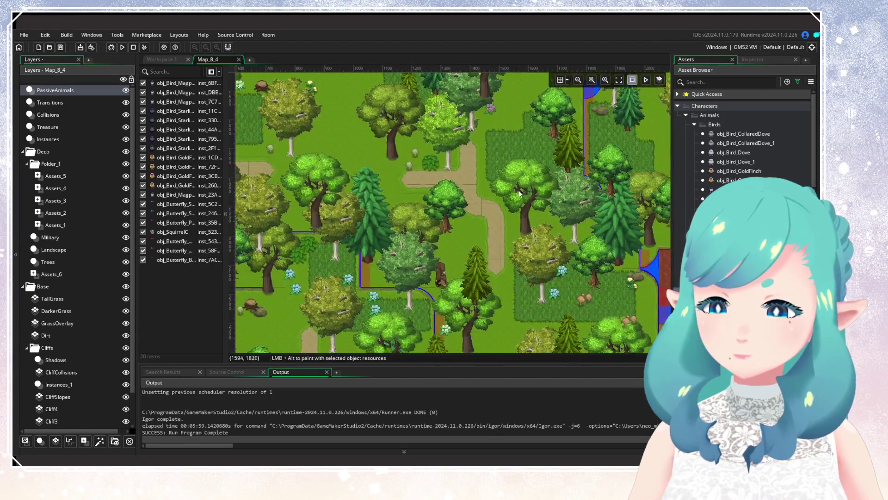
{"action": "scroll", "coordinate": [474, 170], "scroll_direction": "down", "scroll_amount": 2}
{"action": "scroll", "coordinate": [444, 239], "scroll_direction": "down", "scroll_amount": 5}
{"action": "scroll", "coordinate": [444, 239], "scroll_direction": "right", "scroll_amount": 3}
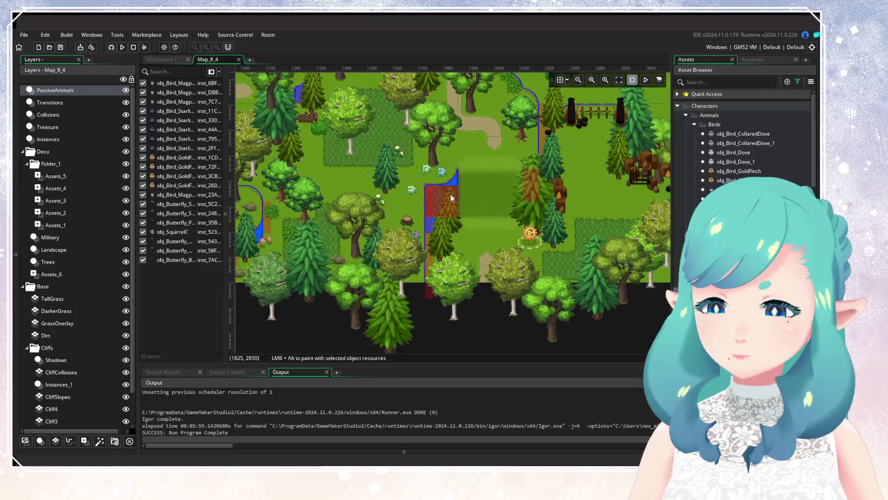
{"action": "left_click", "coordinate": [420, 173], "text": "alt"}
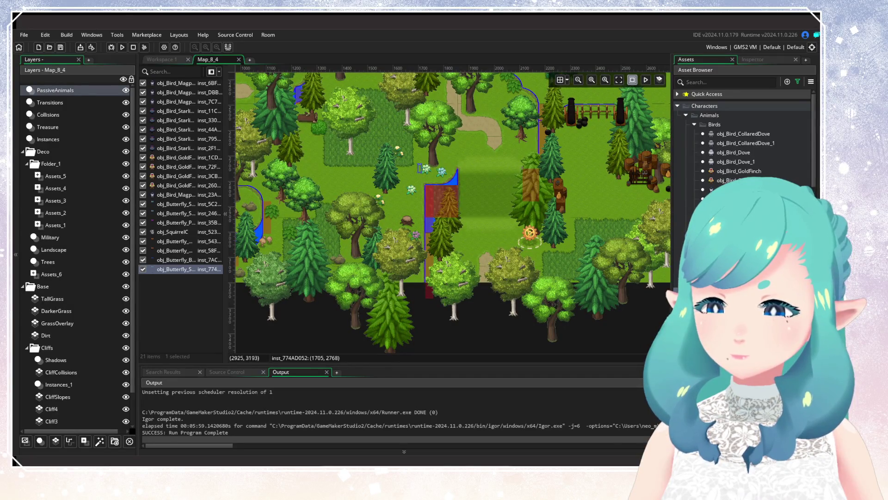
{"action": "left_click", "coordinate": [734, 304]}
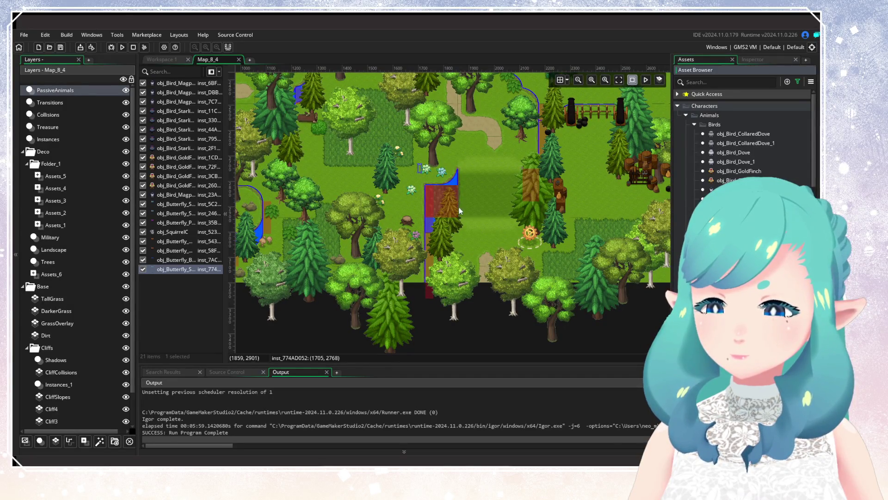
{"action": "left_click", "coordinate": [425, 175], "text": "alt"}
{"action": "scroll", "coordinate": [548, 203], "scroll_direction": "left", "scroll_amount": 8}
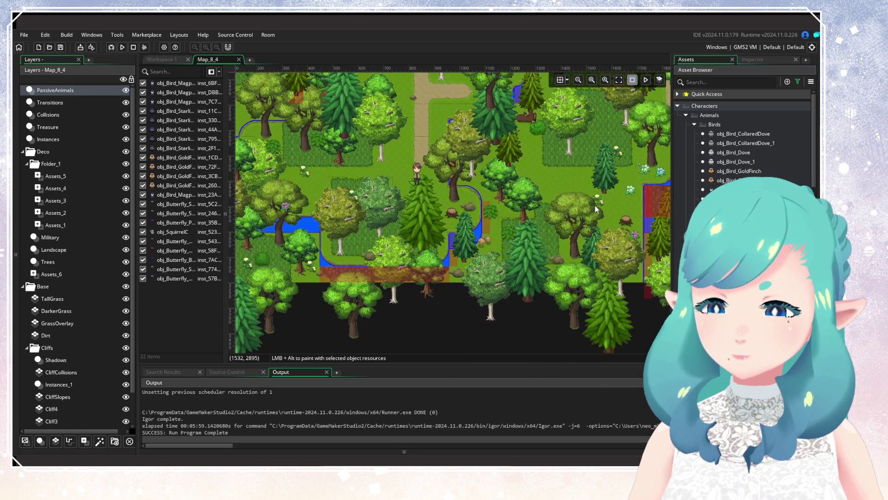
{"action": "scroll", "coordinate": [595, 206], "scroll_direction": "up", "scroll_amount": 3}
{"action": "scroll", "coordinate": [594, 205], "scroll_direction": "left", "scroll_amount": 2}
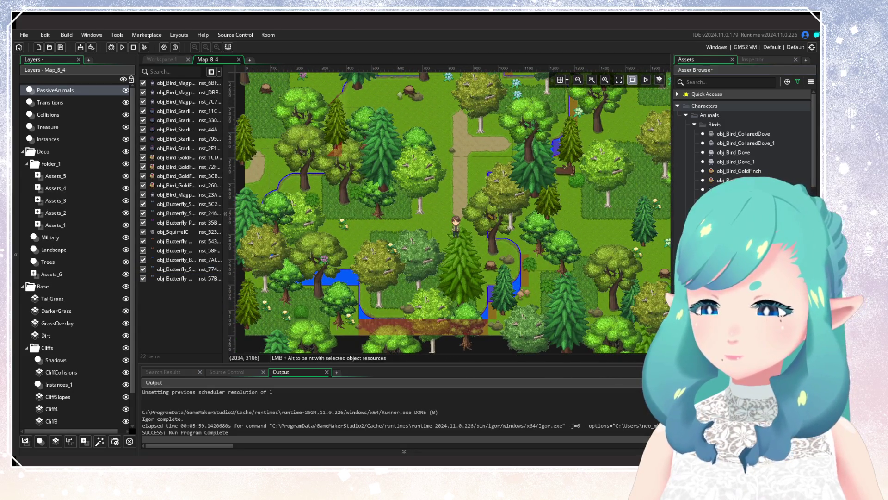
Add a pink butterfly by the forest path and two more in the forest
{"action": "left_click", "coordinate": [740, 306]}
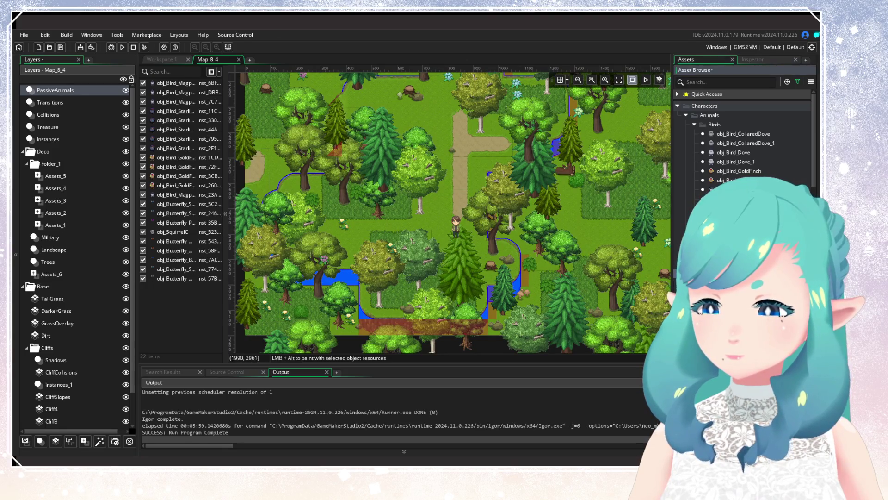
{"action": "left_click", "coordinate": [340, 230], "text": "alt"}
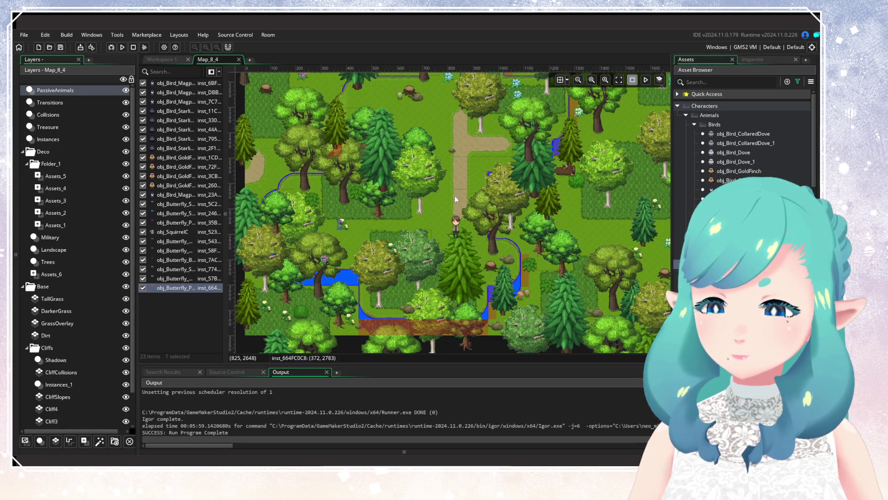
{"action": "scroll", "coordinate": [453, 240], "scroll_direction": "up", "scroll_amount": 8}
{"action": "scroll", "coordinate": [453, 241], "scroll_direction": "right", "scroll_amount": 1}
{"action": "left_click", "coordinate": [421, 230], "text": "alt"}
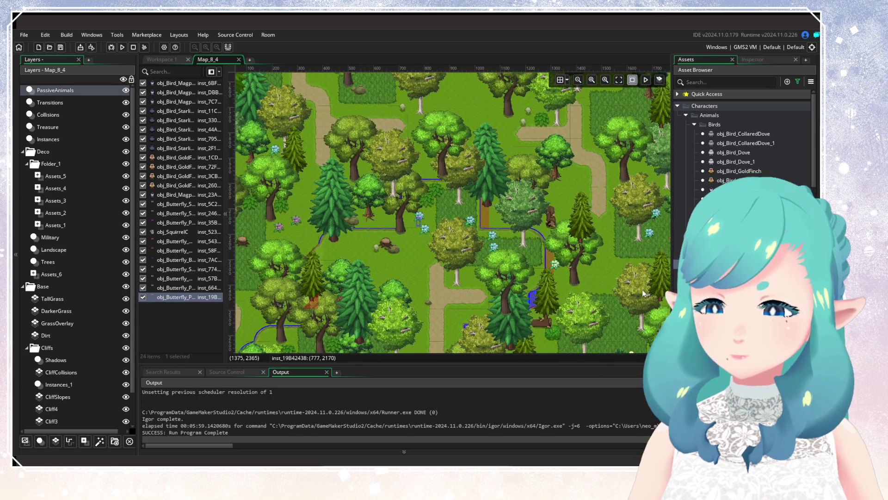
{"action": "left_click", "coordinate": [421, 234], "text": "alt"}
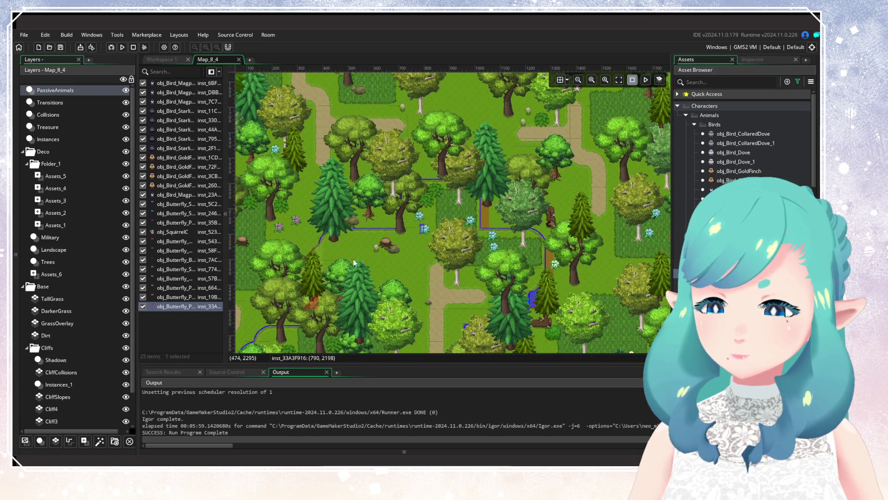
{"action": "scroll", "coordinate": [501, 264], "scroll_direction": "left", "scroll_amount": 5}
{"action": "scroll", "coordinate": [500, 263], "scroll_direction": "up", "scroll_amount": 6}
{"action": "scroll", "coordinate": [296, 327], "scroll_direction": "right", "scroll_amount": 5}
{"action": "scroll", "coordinate": [367, 301], "scroll_direction": "right", "scroll_amount": 4}
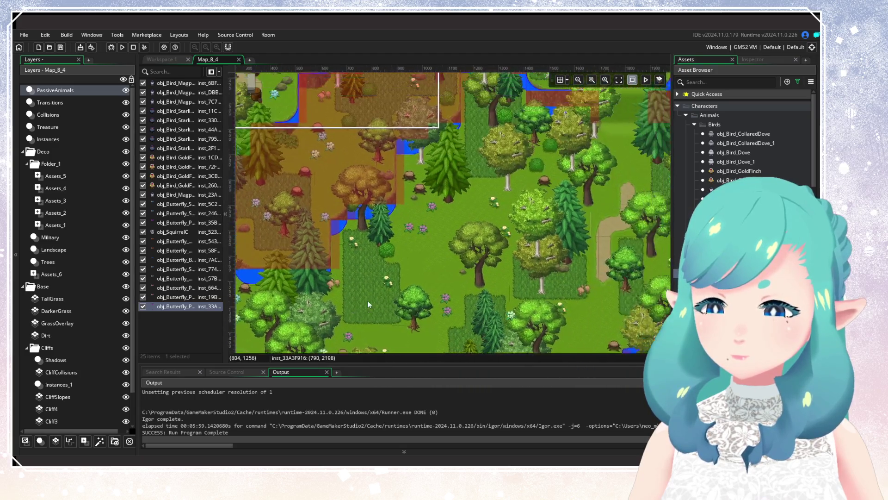
Place butterflies among the autumn trees and clearing, including a yellow butterfly near the top
{"action": "scroll", "coordinate": [367, 301], "scroll_direction": "up", "scroll_amount": 3}
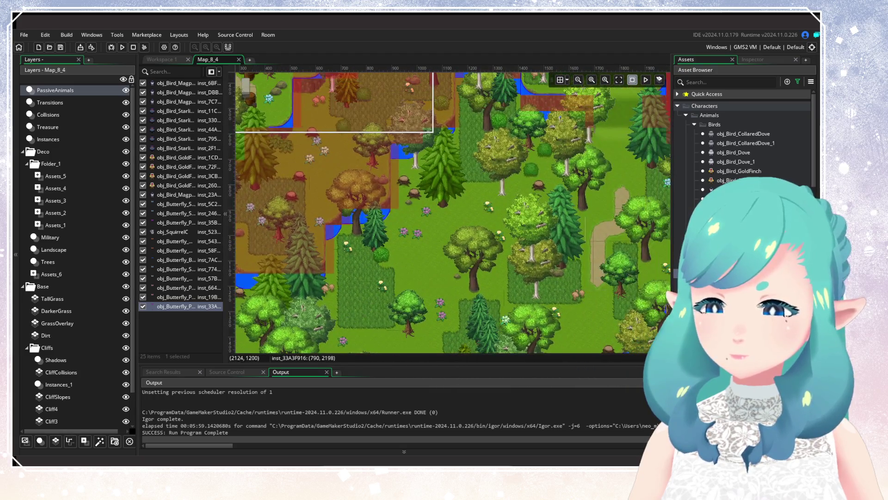
{"action": "left_click", "coordinate": [316, 153], "text": "alt"}
{"action": "left_click", "coordinate": [323, 155], "text": "alt"}
{"action": "left_click", "coordinate": [430, 223], "text": "alt"}
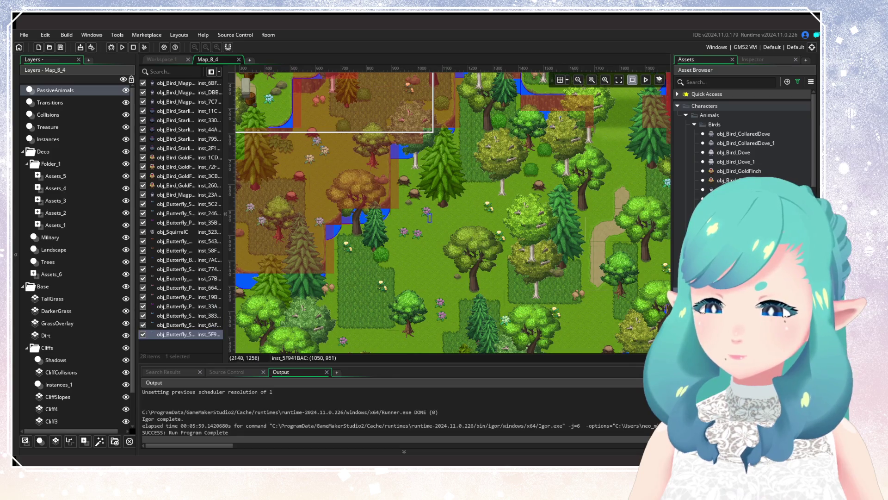
{"action": "left_click", "coordinate": [784, 313]}
{"action": "left_click", "coordinate": [424, 226], "text": "alt"}
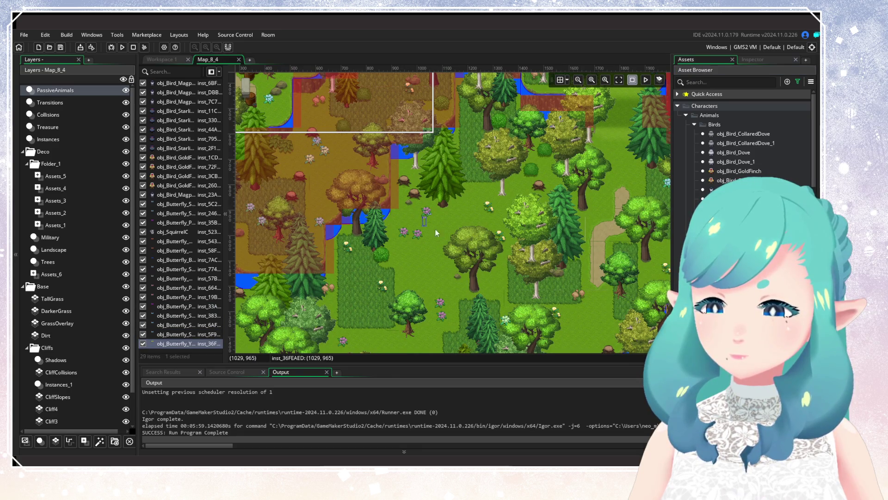
{"action": "scroll", "coordinate": [465, 221], "scroll_direction": "up", "scroll_amount": 5}
{"action": "scroll", "coordinate": [466, 221], "scroll_direction": "left", "scroll_amount": 3}
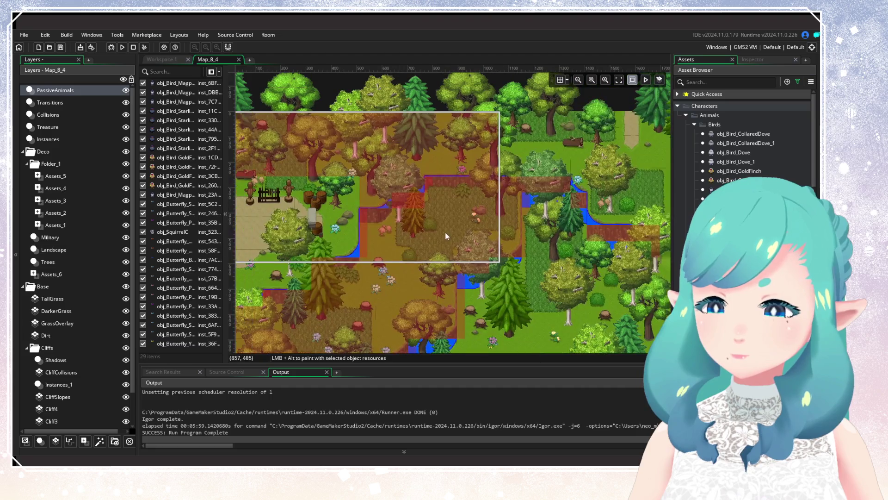
{"action": "left_click", "coordinate": [452, 169], "text": "alt"}
Move to the green forest by the map's left edge and place three butterflies of another type
{"action": "scroll", "coordinate": [507, 220], "scroll_direction": "down", "scroll_amount": 3}
{"action": "scroll", "coordinate": [506, 221], "scroll_direction": "left", "scroll_amount": 3}
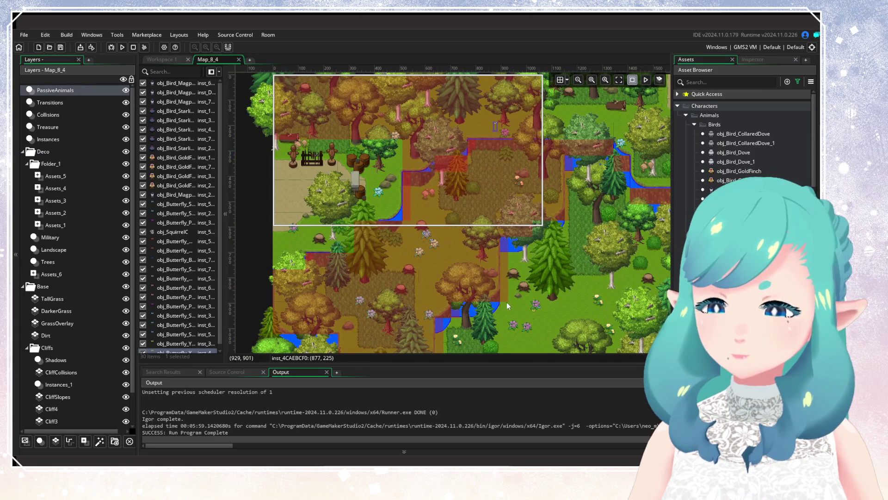
{"action": "scroll", "coordinate": [460, 279], "scroll_direction": "down", "scroll_amount": 2}
{"action": "scroll", "coordinate": [400, 249], "scroll_direction": "right", "scroll_amount": 4}
{"action": "scroll", "coordinate": [740, 148], "scroll_direction": "down", "scroll_amount": 4}
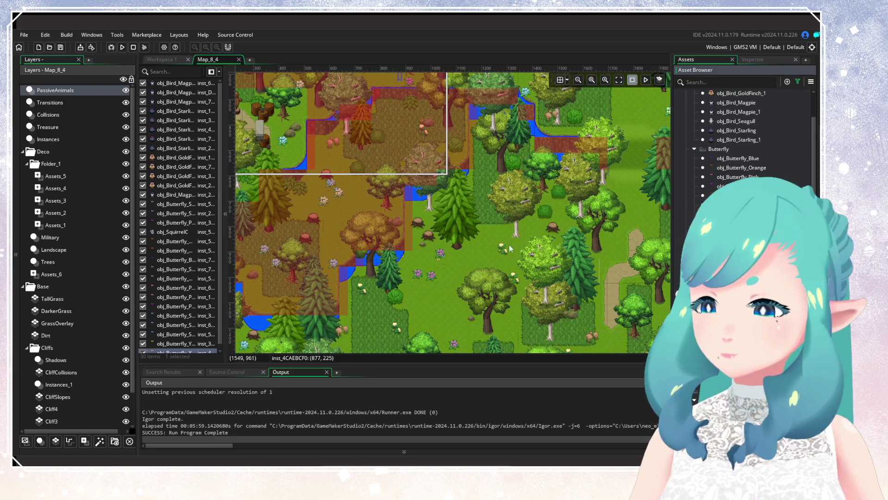
{"action": "scroll", "coordinate": [396, 188], "scroll_direction": "up", "scroll_amount": 1}
{"action": "left_click_drag", "start_coordinate": [357, 237], "coordinate": [415, 140]}
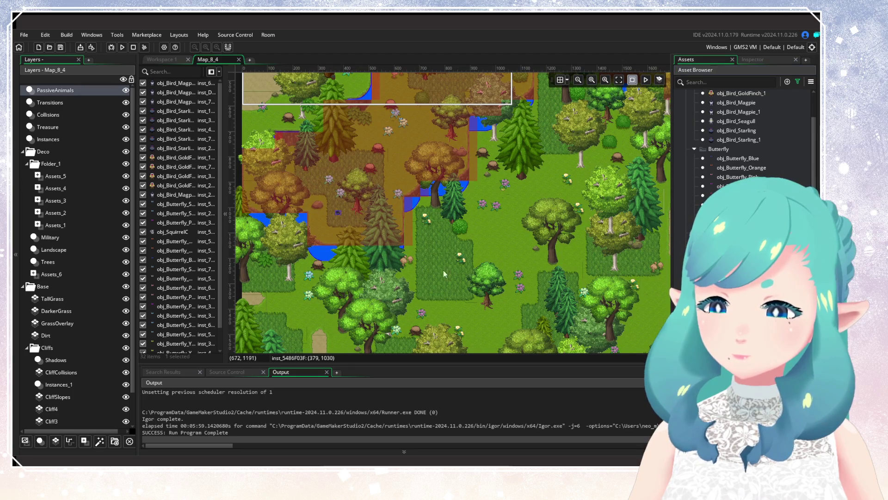
{"action": "mouse_move", "coordinate": [443, 270]}
{"action": "left_mouse_down"}
{"action": "mouse_move", "coordinate": [485, 116]}
{"action": "mouse_move", "coordinate": [412, 185]}
{"action": "mouse_move", "coordinate": [336, 170]}
{"action": "mouse_move", "coordinate": [384, 190]}
{"action": "mouse_move", "coordinate": [535, 365]}
{"action": "left_mouse_up"}
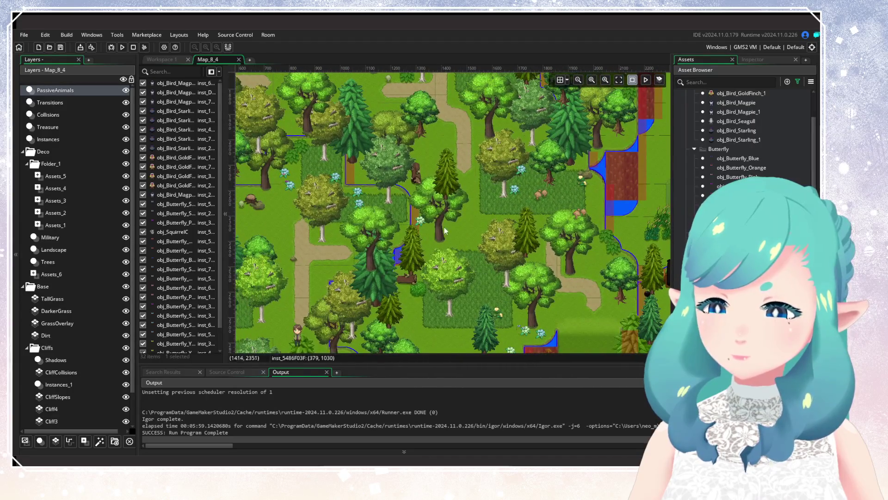
{"action": "scroll", "coordinate": [455, 290], "scroll_direction": "down", "scroll_amount": 4}
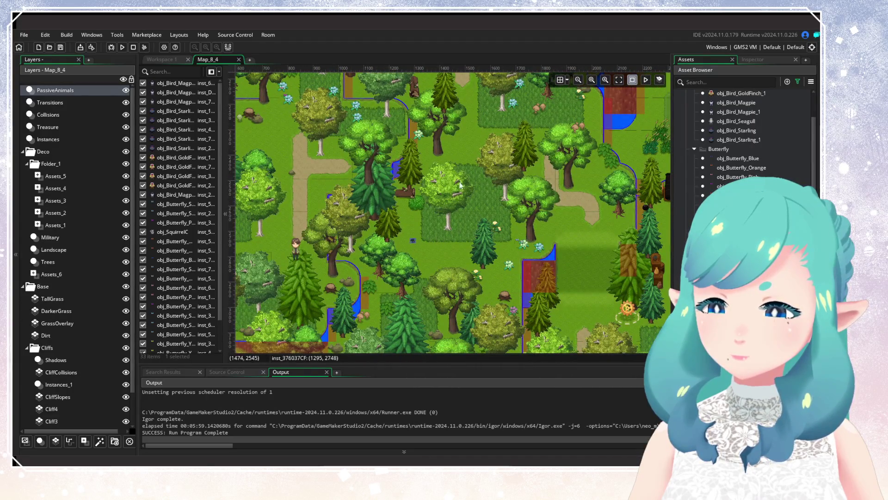
{"action": "scroll", "coordinate": [472, 203], "scroll_direction": "up", "scroll_amount": 5}
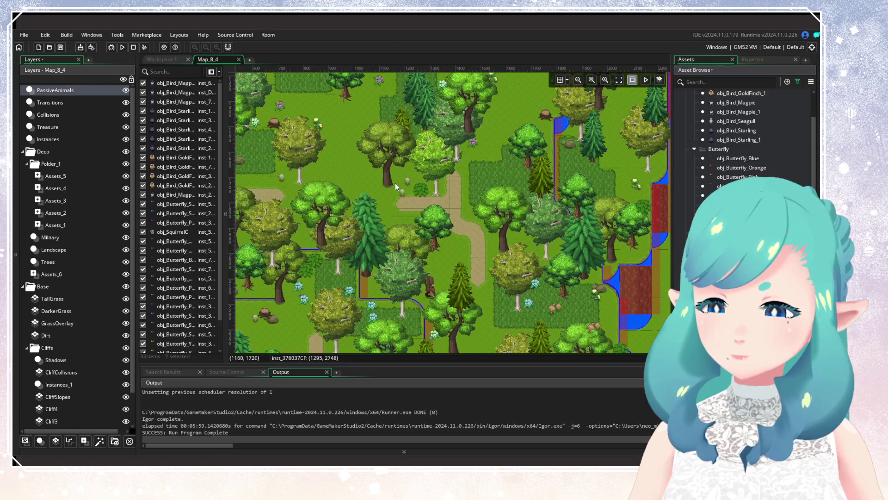
{"action": "mouse_move", "coordinate": [395, 183]}
{"action": "left_mouse_down"}
{"action": "mouse_move", "coordinate": [444, 268]}
{"action": "mouse_move", "coordinate": [435, 301]}
{"action": "mouse_move", "coordinate": [469, 331]}
{"action": "mouse_move", "coordinate": [606, 273]}
{"action": "mouse_move", "coordinate": [554, 297]}
{"action": "mouse_move", "coordinate": [498, 341]}
{"action": "left_mouse_up"}
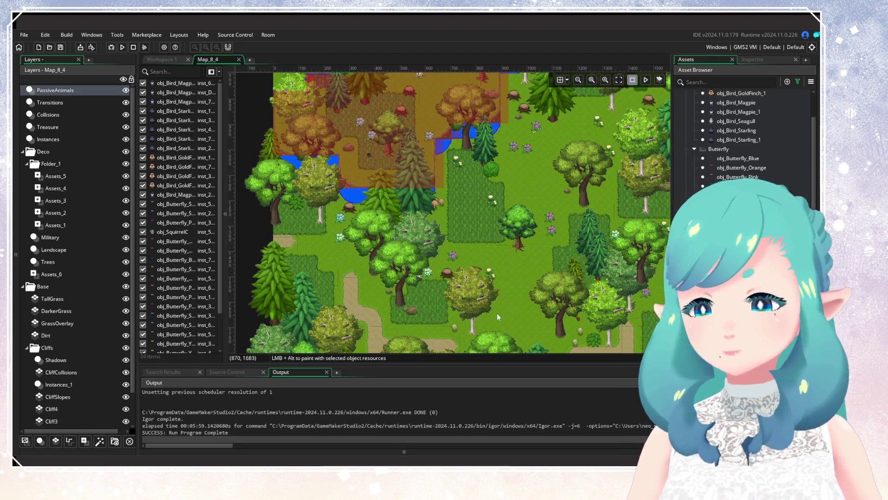
{"action": "mouse_move", "coordinate": [450, 308]}
{"action": "left_mouse_down"}
{"action": "mouse_move", "coordinate": [487, 185]}
{"action": "mouse_move", "coordinate": [494, 189]}
{"action": "left_mouse_up"}
{"action": "left_click", "coordinate": [740, 323]}
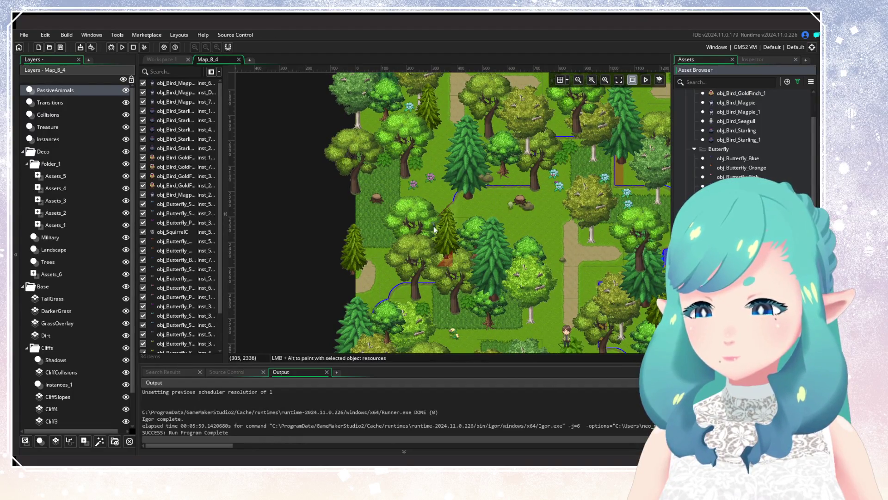
{"action": "left_click", "coordinate": [391, 193]}
{"action": "scroll", "coordinate": [410, 211], "scroll_direction": "down", "scroll_amount": 5}
{"action": "scroll", "coordinate": [411, 211], "scroll_direction": "right", "scroll_amount": 3}
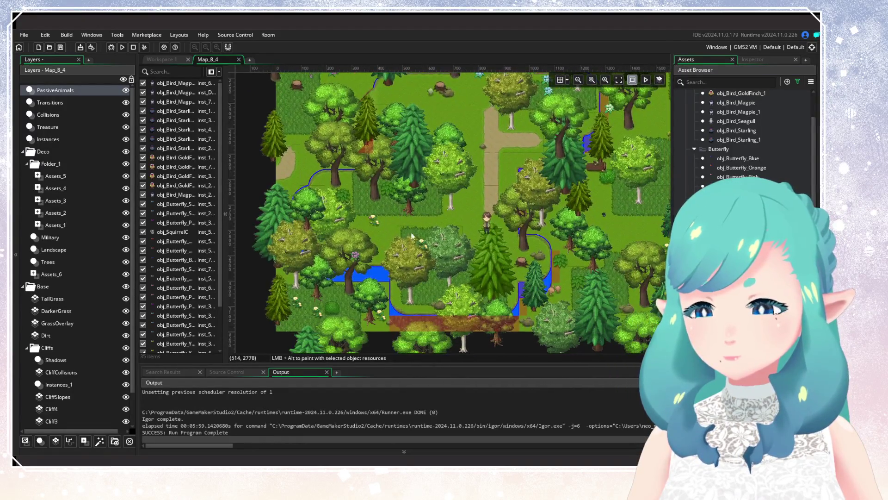
{"action": "left_click", "coordinate": [418, 226]}
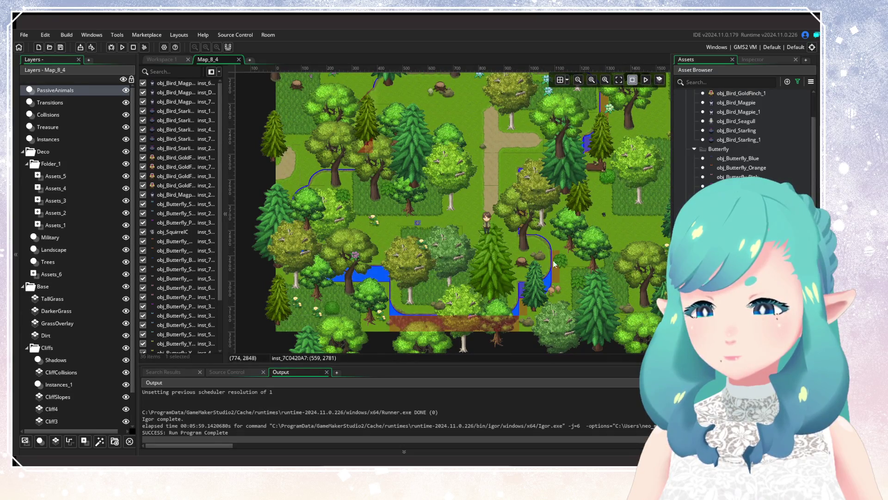
{"action": "left_click", "coordinate": [426, 224]}
Add three more butterflies across the green forest and near the autumn area
{"action": "scroll", "coordinate": [465, 222], "scroll_direction": "up", "scroll_amount": 7}
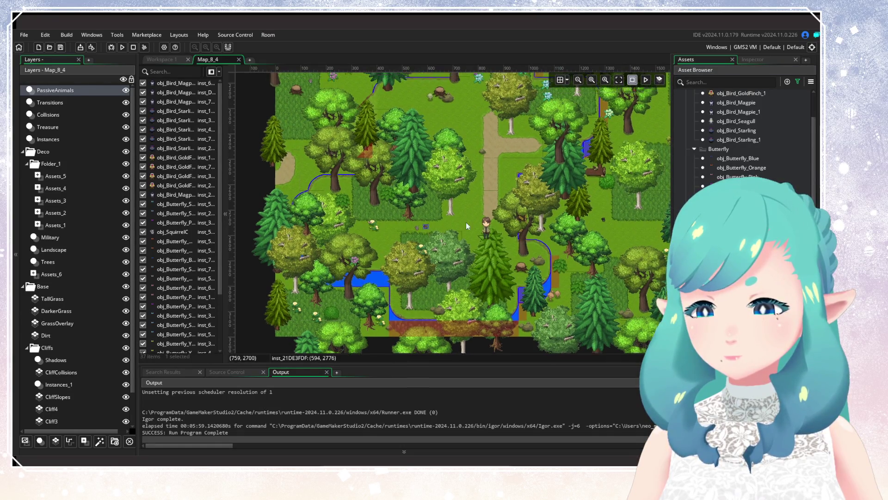
{"action": "scroll", "coordinate": [466, 222], "scroll_direction": "right", "scroll_amount": 4}
{"action": "scroll", "coordinate": [416, 259], "scroll_direction": "up", "scroll_amount": 10}
{"action": "scroll", "coordinate": [416, 259], "scroll_direction": "right", "scroll_amount": 3}
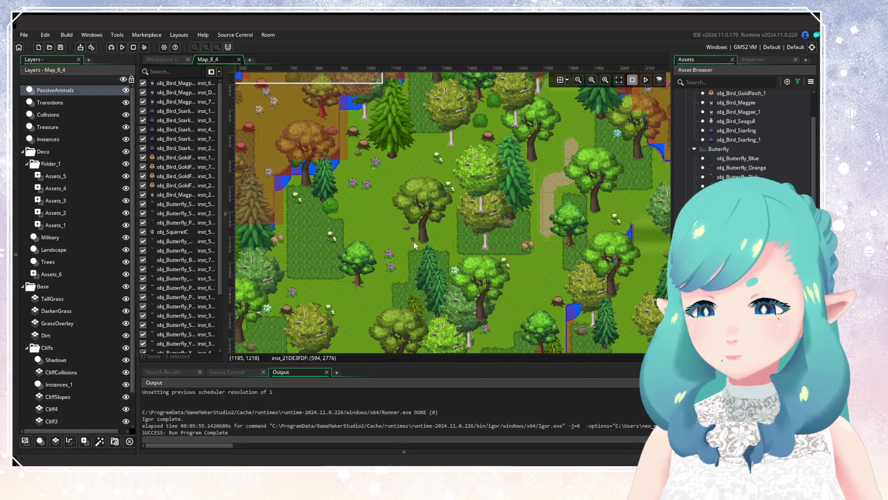
{"action": "left_click", "coordinate": [414, 242]}
{"action": "scroll", "coordinate": [443, 229], "scroll_direction": "up", "scroll_amount": 4}
{"action": "scroll", "coordinate": [443, 229], "scroll_direction": "right", "scroll_amount": 1}
{"action": "scroll", "coordinate": [448, 293], "scroll_direction": "up", "scroll_amount": 4}
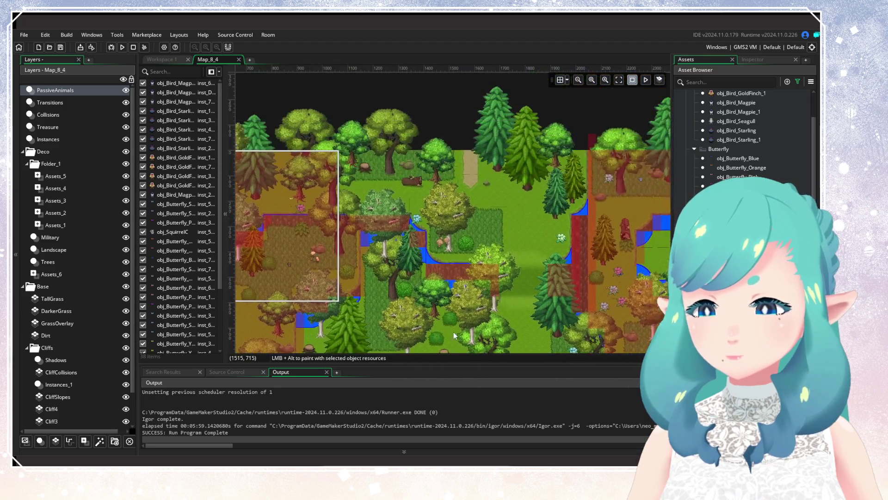
{"action": "scroll", "coordinate": [453, 332], "scroll_direction": "down", "scroll_amount": 2}
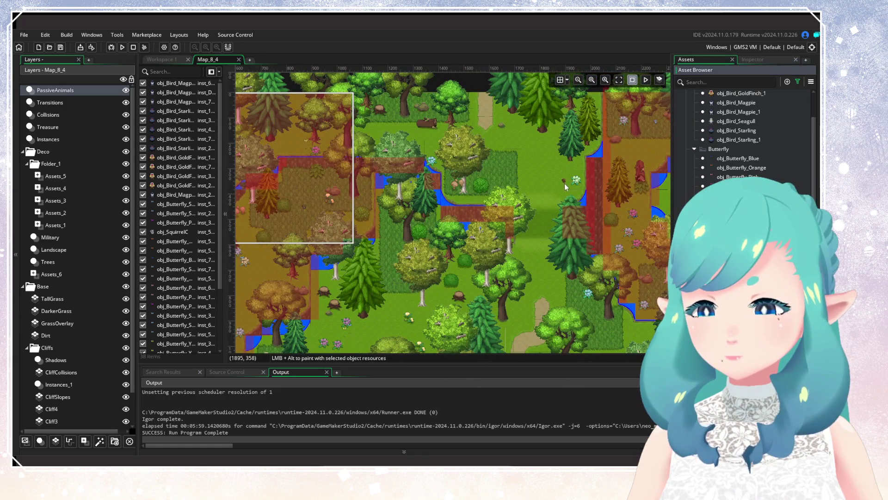
{"action": "left_click", "coordinate": [543, 169]}
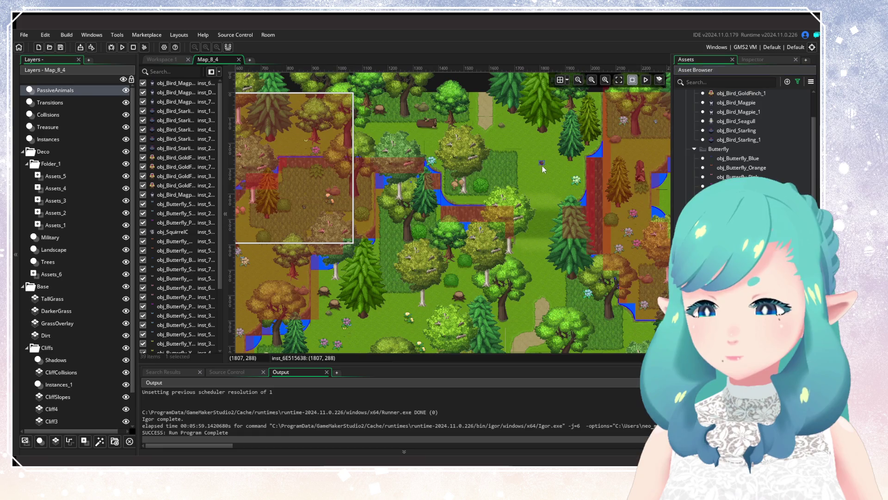
{"action": "left_click", "coordinate": [453, 271]}
Select the collared dove asset and look at the Asset Browser's sorting and filter options
{"action": "scroll", "coordinate": [435, 282], "scroll_direction": "down", "scroll_amount": 3}
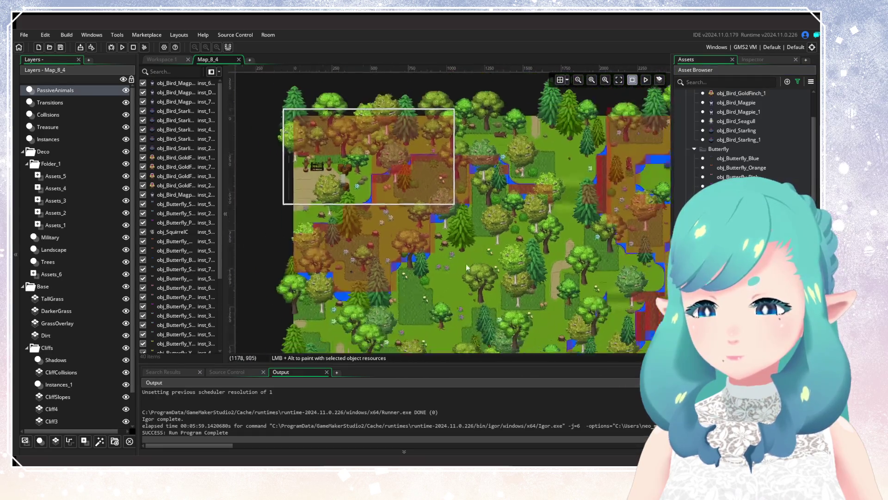
{"action": "scroll", "coordinate": [465, 264], "scroll_direction": "down", "scroll_amount": 5}
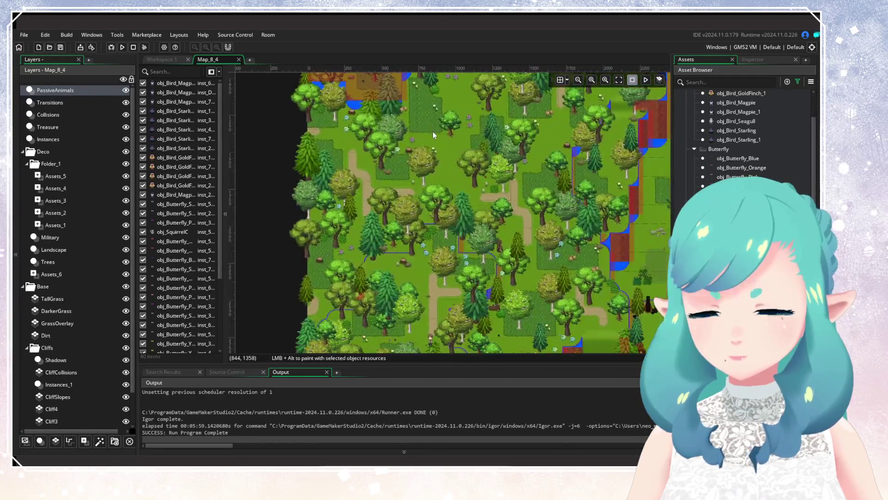
{"action": "scroll", "coordinate": [368, 231], "scroll_direction": "up", "scroll_amount": 3}
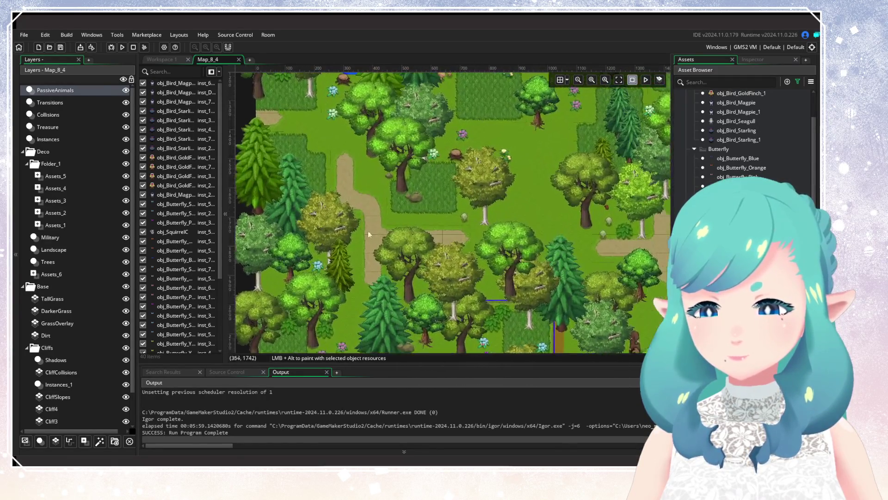
{"action": "scroll", "coordinate": [379, 216], "scroll_direction": "down", "scroll_amount": 3}
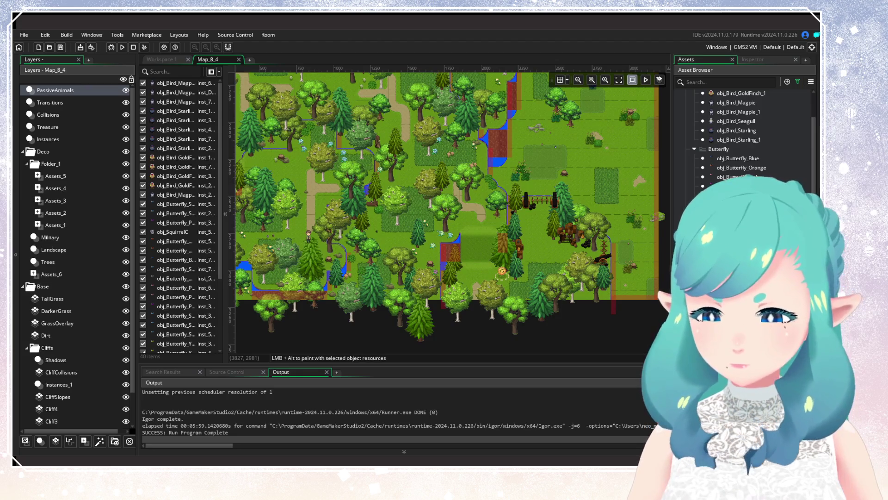
{"action": "scroll", "coordinate": [742, 138], "scroll_direction": "up", "scroll_amount": 3}
{"action": "left_click", "coordinate": [745, 133]}
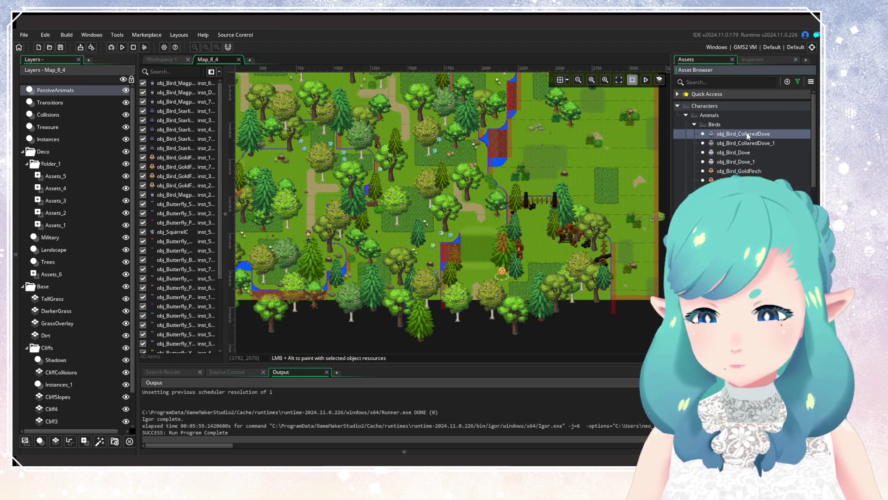
{"action": "left_click", "coordinate": [797, 82]}
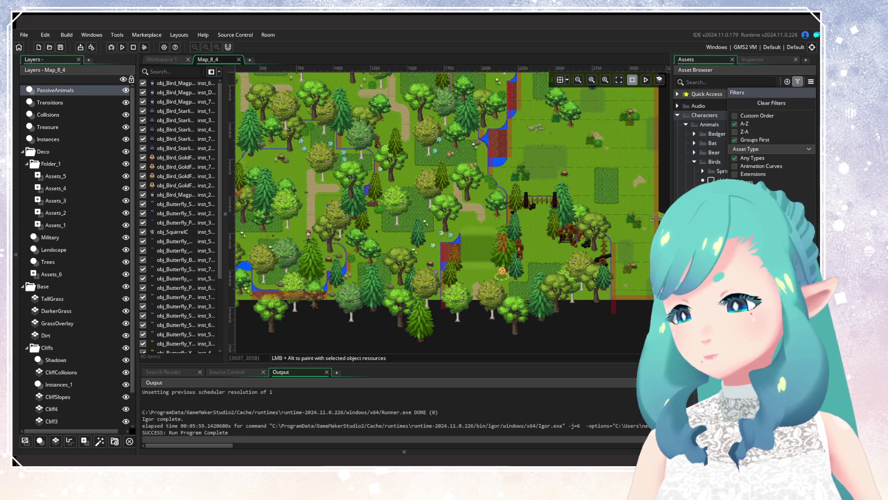
{"action": "key", "text": "Escape"}
{"action": "scroll", "coordinate": [741, 166], "scroll_direction": "down", "scroll_amount": 2}
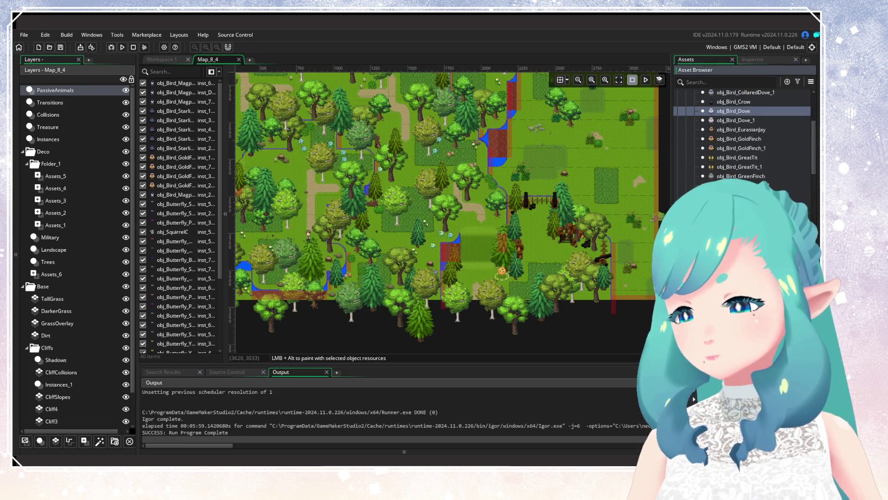
{"action": "scroll", "coordinate": [740, 138], "scroll_direction": "up", "scroll_amount": 3}
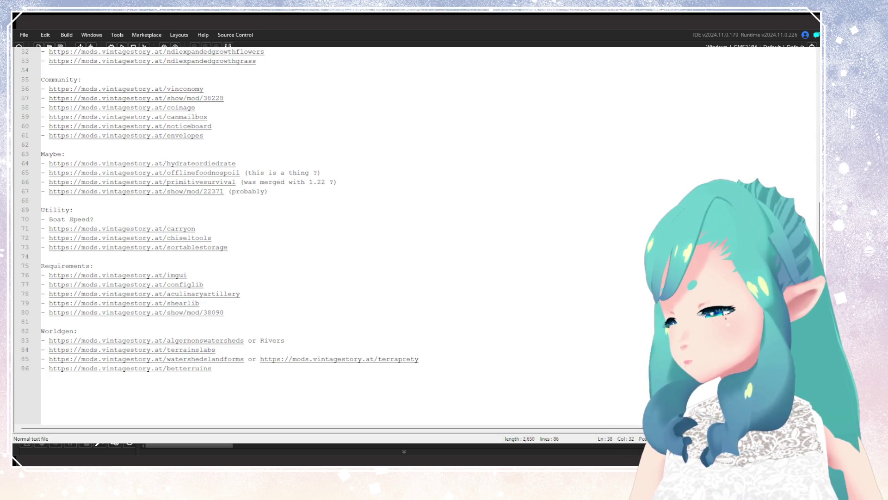
Switch from the Notepad++ mod-link notes back to the GameMaker room editor with Alt+Tab
{"action": "key", "text": "alt+Tab"}
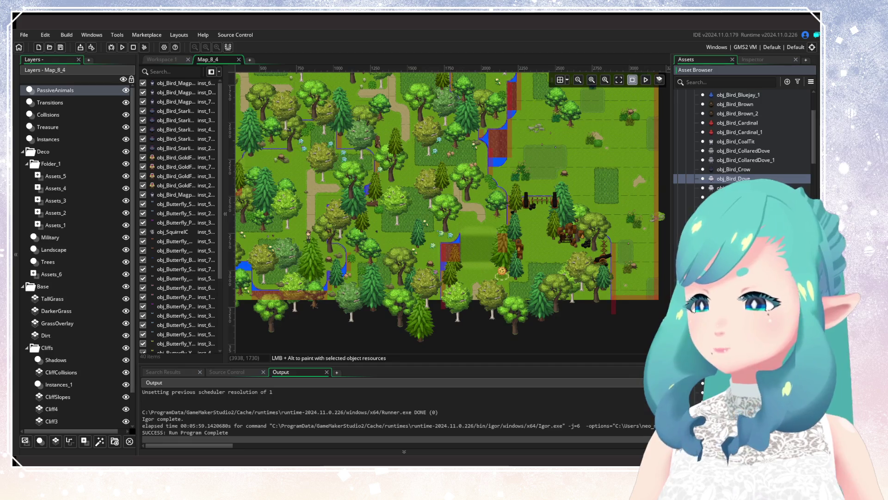
Filter the Asset Browser down to CoalTit, EurasianJay, Hawfinch, WillowTit and Woodpecker bird objects
{"action": "scroll", "coordinate": [740, 135], "scroll_direction": "up", "scroll_amount": 3}
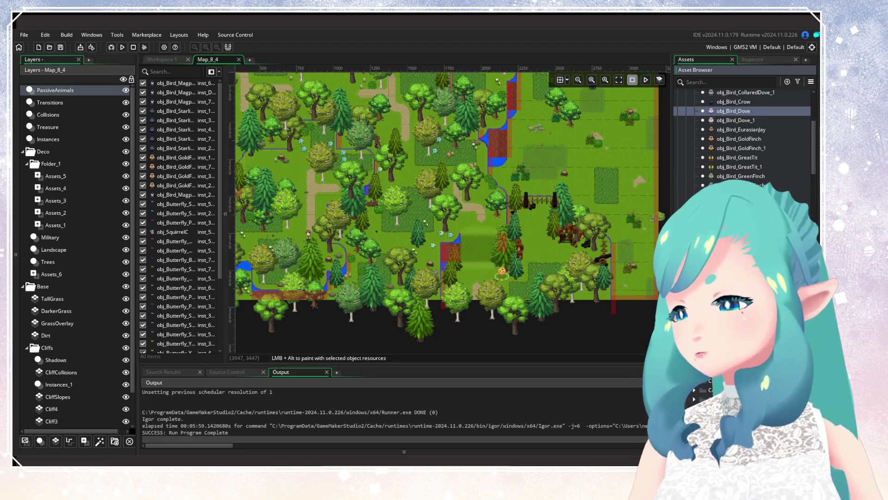
{"action": "scroll", "coordinate": [740, 134], "scroll_direction": "up", "scroll_amount": 2}
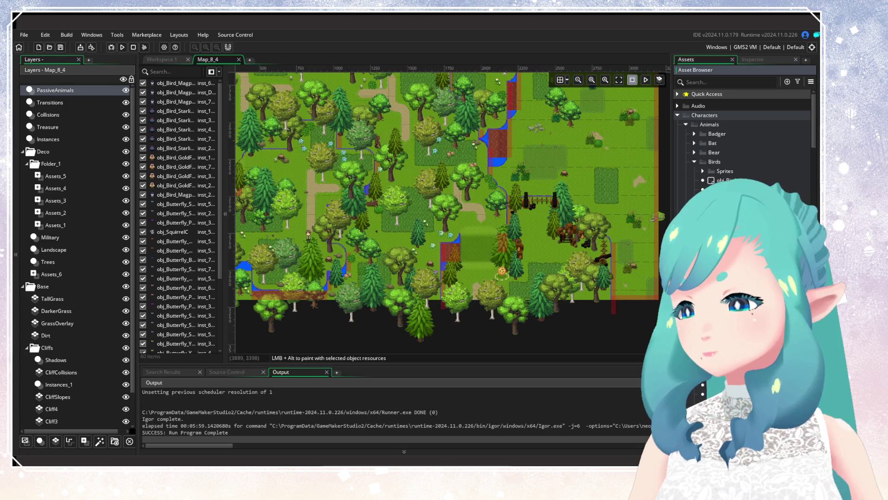
{"action": "scroll", "coordinate": [740, 138], "scroll_direction": "down", "scroll_amount": 6}
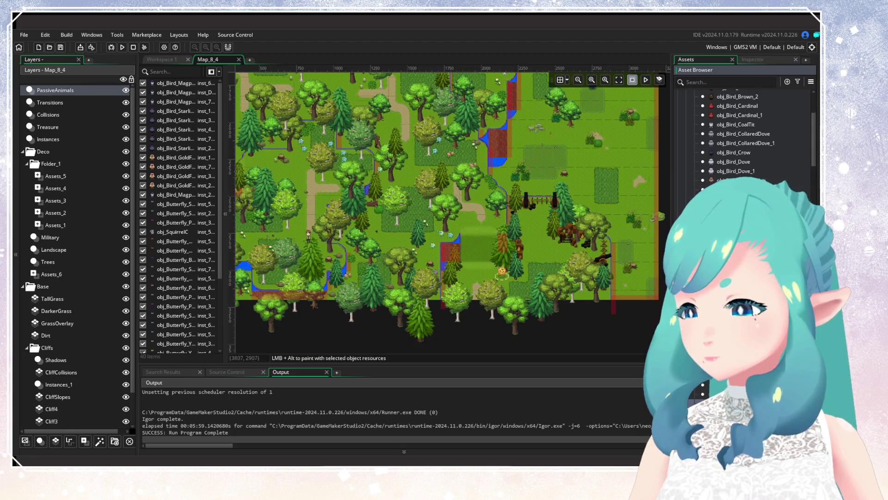
{"action": "scroll", "coordinate": [749, 134], "scroll_direction": "up", "scroll_amount": 2}
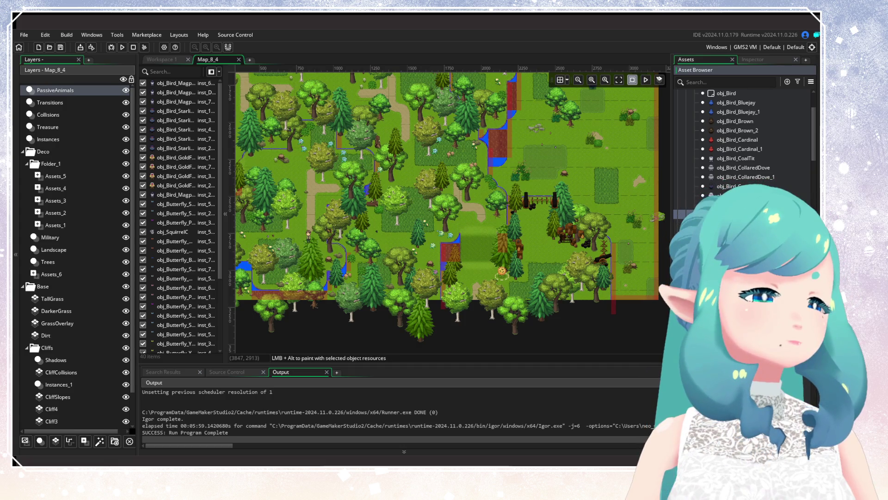
{"action": "scroll", "coordinate": [745, 146], "scroll_direction": "down", "scroll_amount": 3}
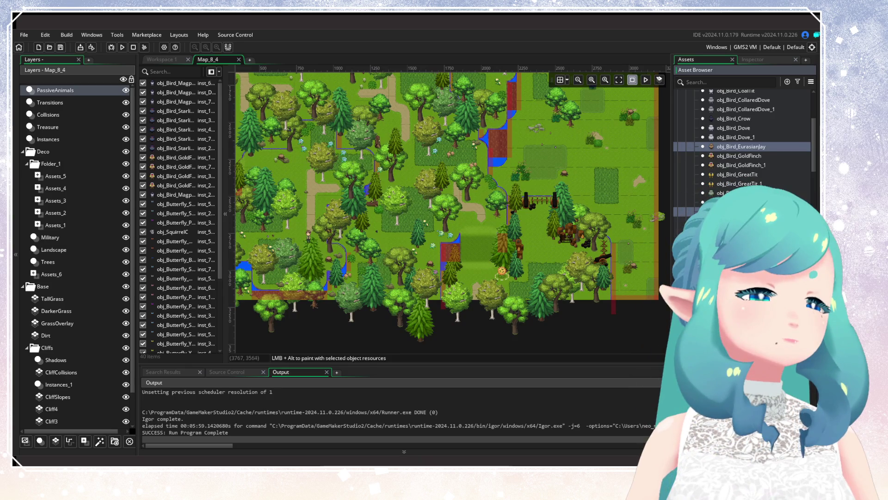
{"action": "scroll", "coordinate": [745, 146], "scroll_direction": "up", "scroll_amount": 2}
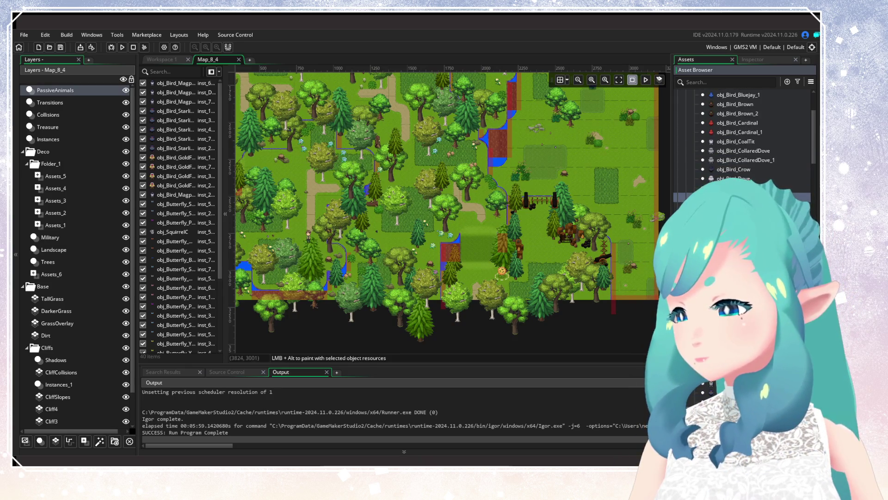
{"action": "scroll", "coordinate": [745, 134], "scroll_direction": "up", "scroll_amount": 2}
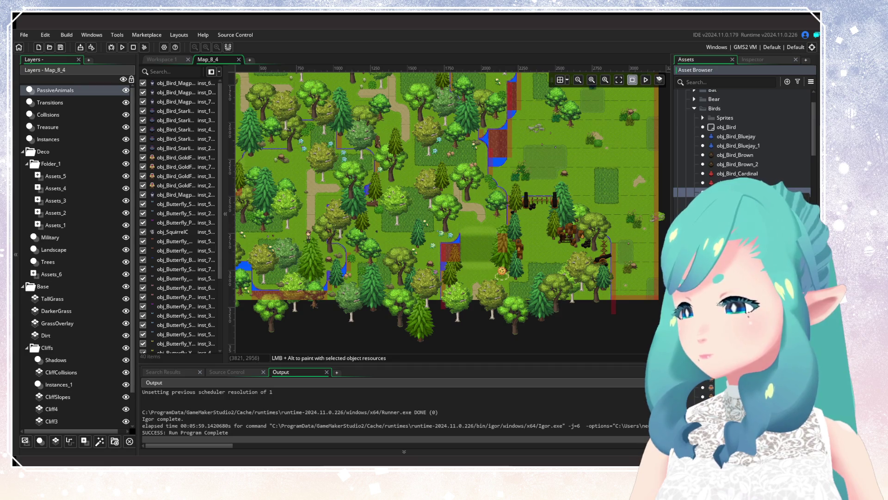
{"action": "right_click", "coordinate": [678, 197]}
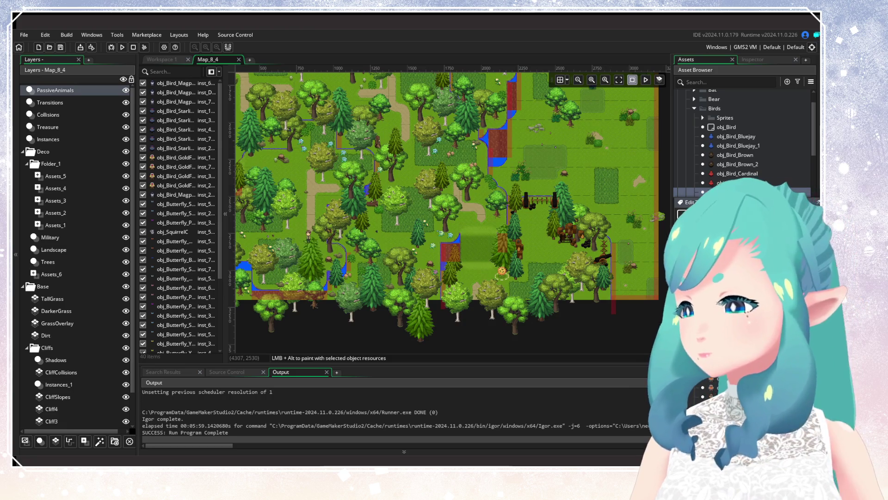
{"action": "left_click", "coordinate": [797, 82]}
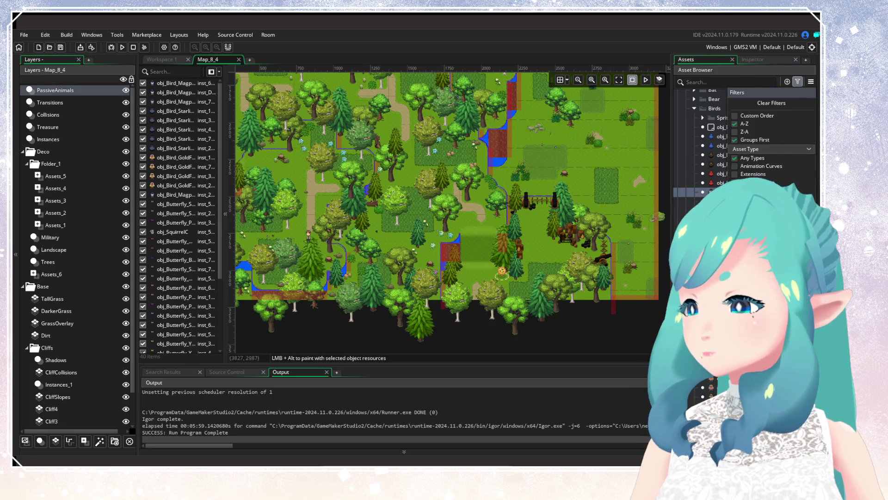
{"action": "left_click", "coordinate": [797, 82]}
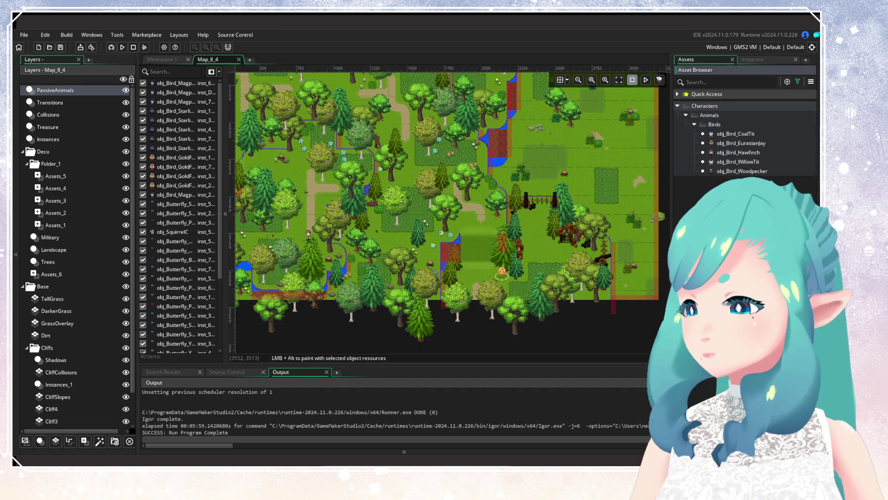
Duplicate the five bird objects with Ctrl+D and open the obj_Bird_CoalTit_1 copy
{"action": "left_click", "coordinate": [740, 133]}
{"action": "left_click", "coordinate": [740, 171], "text": "shift"}
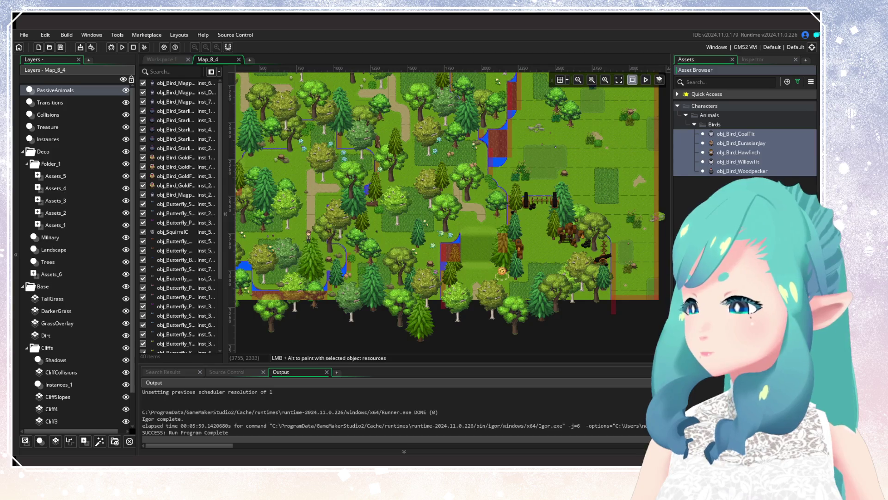
{"action": "key", "text": "ctrl+d"}
{"action": "left_click", "coordinate": [750, 146]}
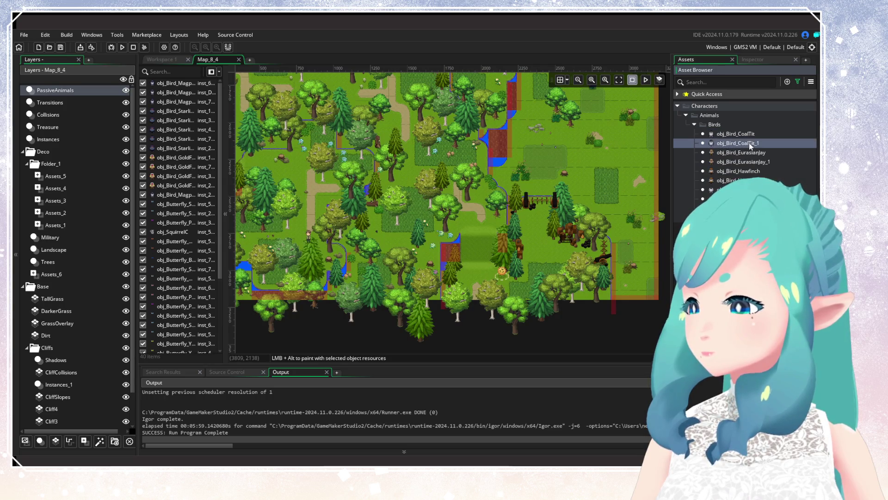
{"action": "double_click", "coordinate": [754, 147]}
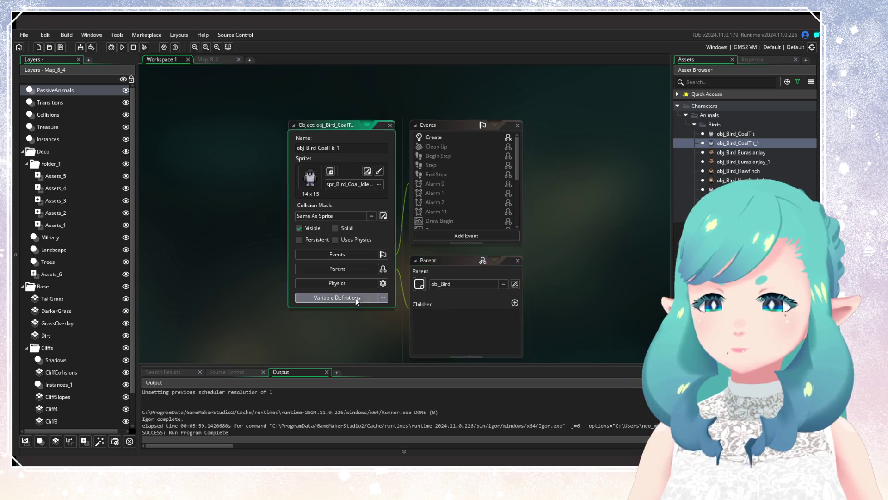
Set obj_Bird_CoalTit_1's wanderingMode to True and wanderingRange to 100
{"action": "left_click", "coordinate": [355, 298]}
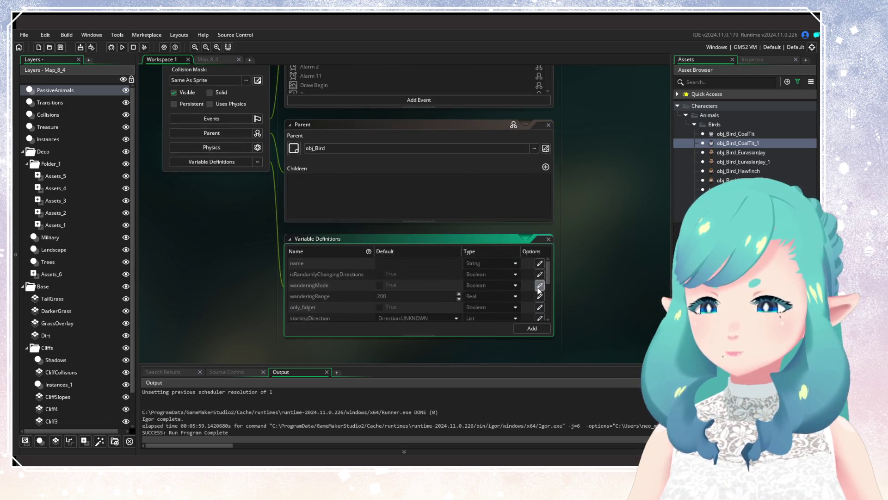
{"action": "left_click", "coordinate": [390, 288]}
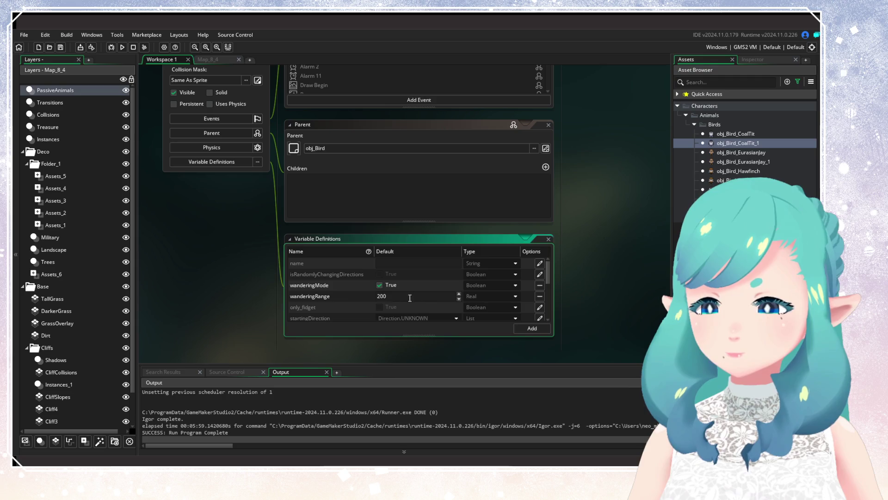
{"action": "type", "text": "100"}
{"action": "left_click", "coordinate": [643, 222]}
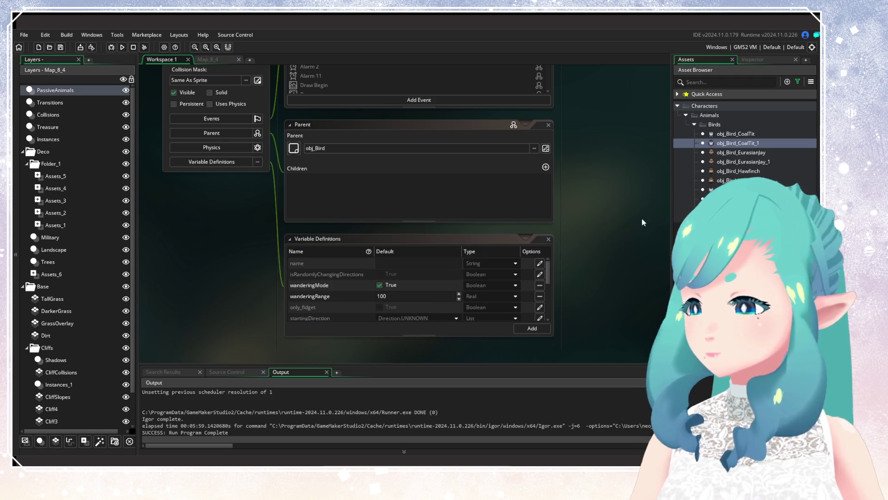
Clear and reapply the bird-only asset filter, then close the object editors
{"action": "left_click", "coordinate": [797, 81]}
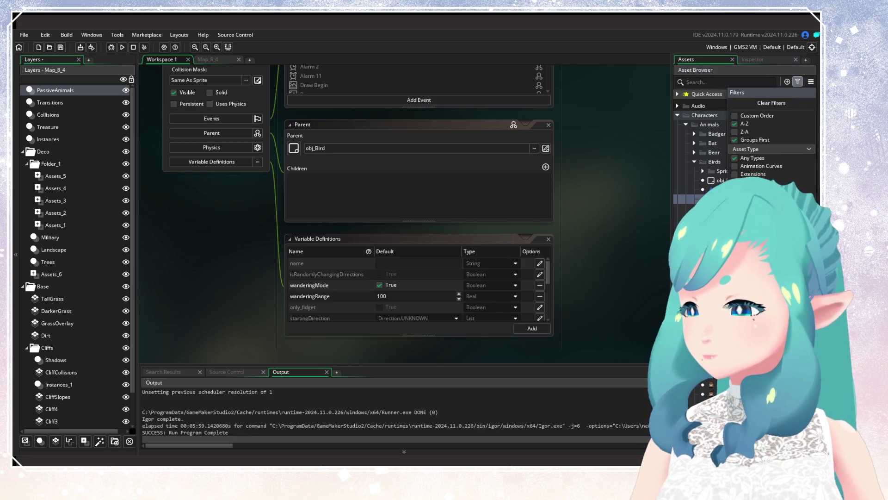
{"action": "left_click", "coordinate": [548, 238]}
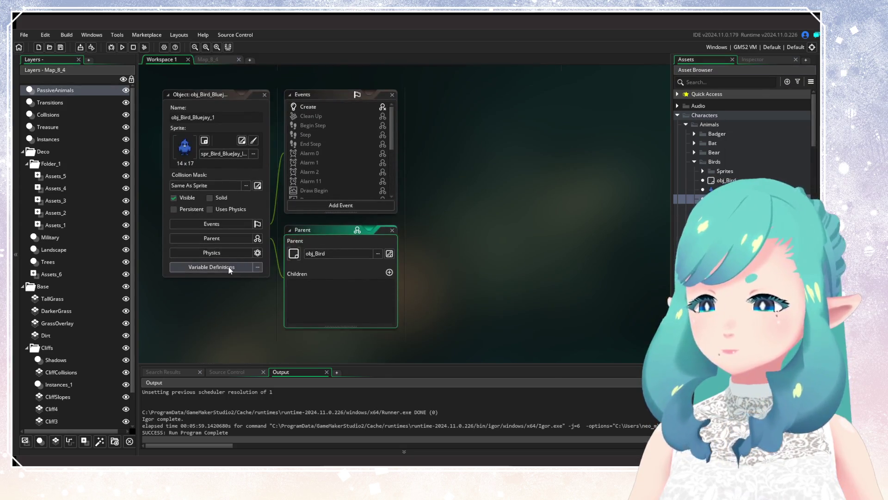
{"action": "left_click", "coordinate": [230, 266]}
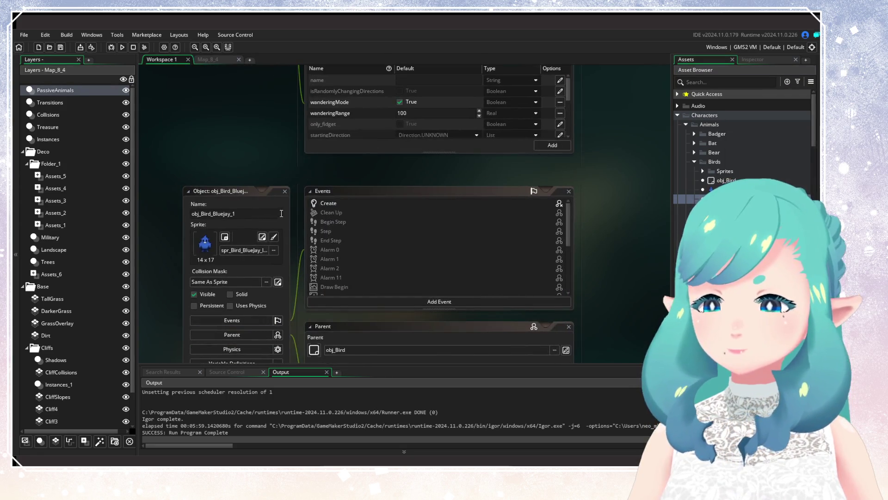
{"action": "left_click", "coordinate": [797, 82]}
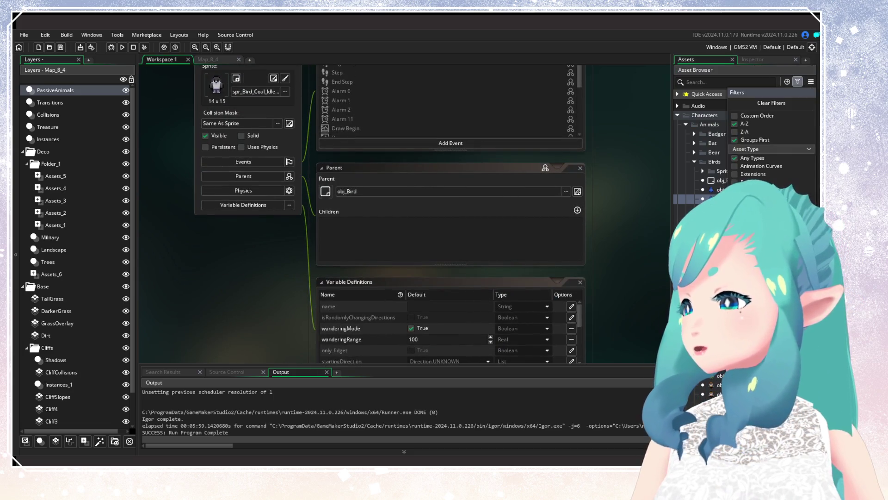
{"action": "left_click", "coordinate": [735, 205]}
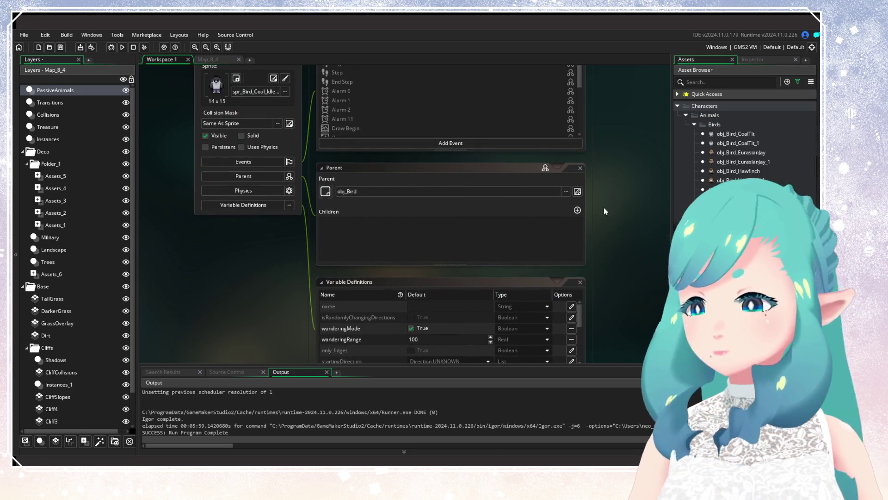
{"action": "key", "text": "ctrl+w"}
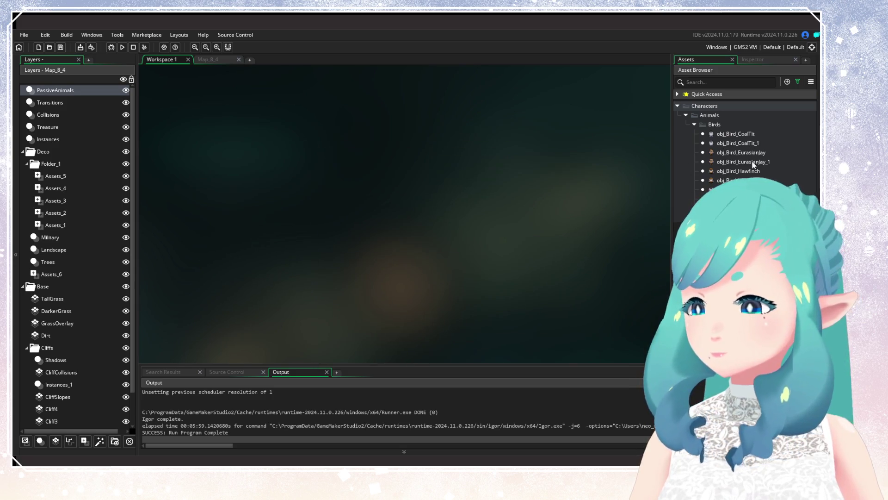
Make obj_Bird_EurasianJay_1 wander by default with a wanderingRange of 100
{"action": "double_click", "coordinate": [754, 162]}
{"action": "left_click", "coordinate": [318, 277]}
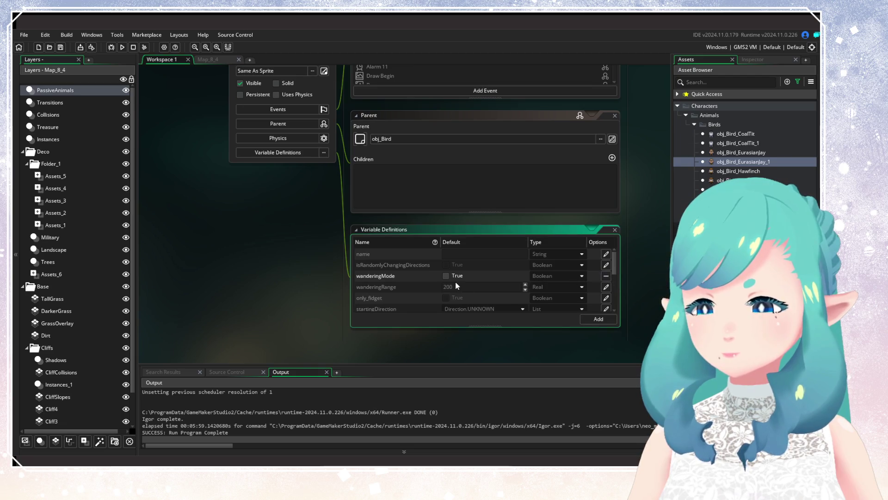
{"action": "left_click", "coordinate": [445, 276]}
{"action": "left_click", "coordinate": [604, 286]}
{"action": "type", "text": "100"}
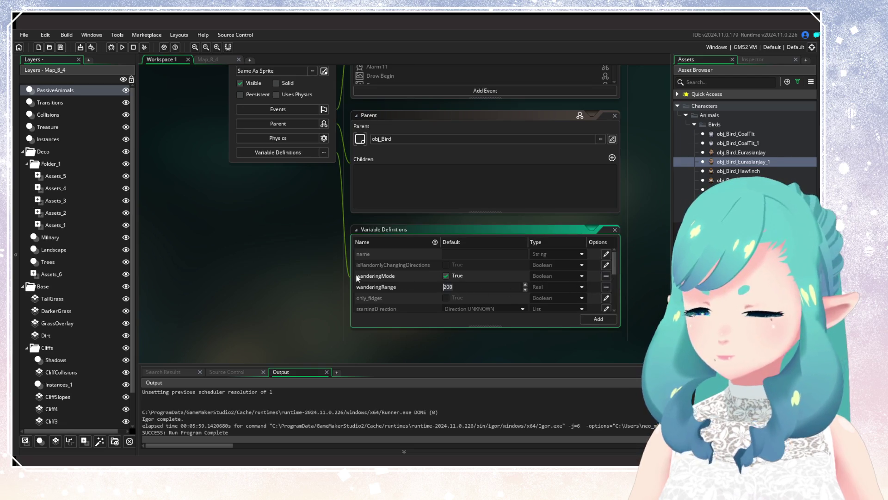
{"action": "left_click_drag", "start_coordinate": [340, 265], "coordinate": [356, 342]}
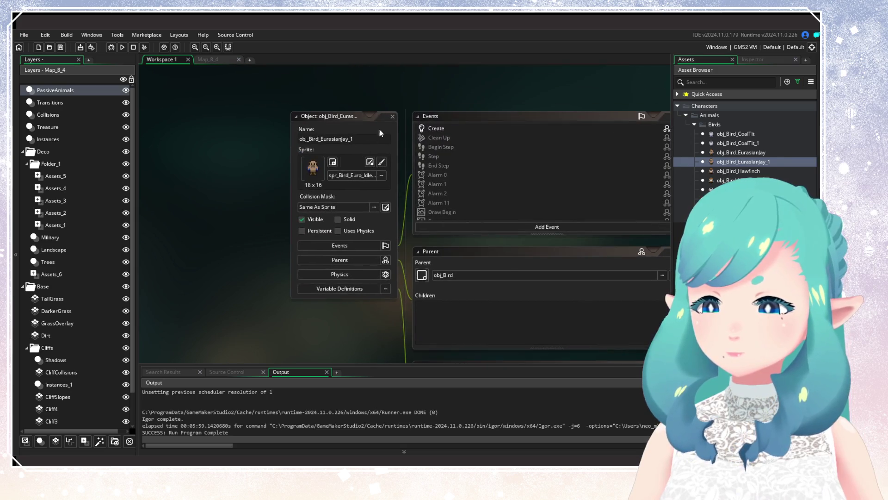
Override obj_Bird_Hawfinch_1's wanderingMode to True and wanderingRange to 100
{"action": "double_click", "coordinate": [726, 180]}
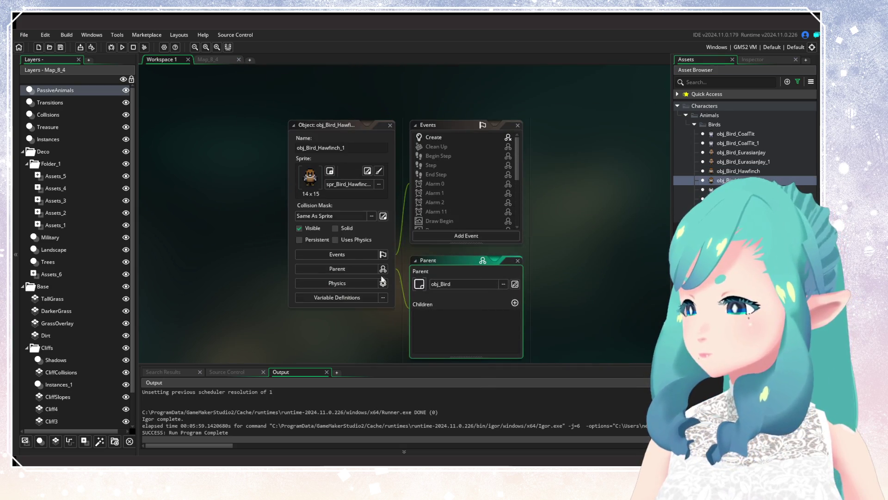
{"action": "left_click", "coordinate": [245, 277]}
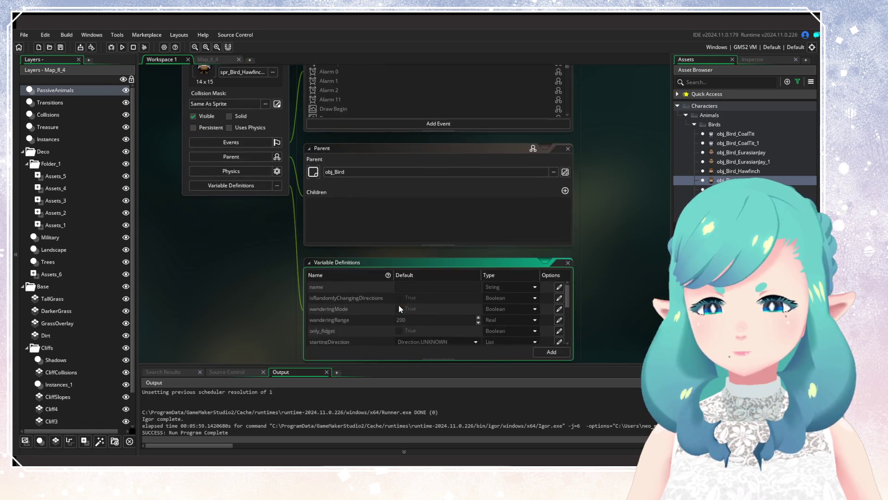
{"action": "left_click", "coordinate": [559, 308]}
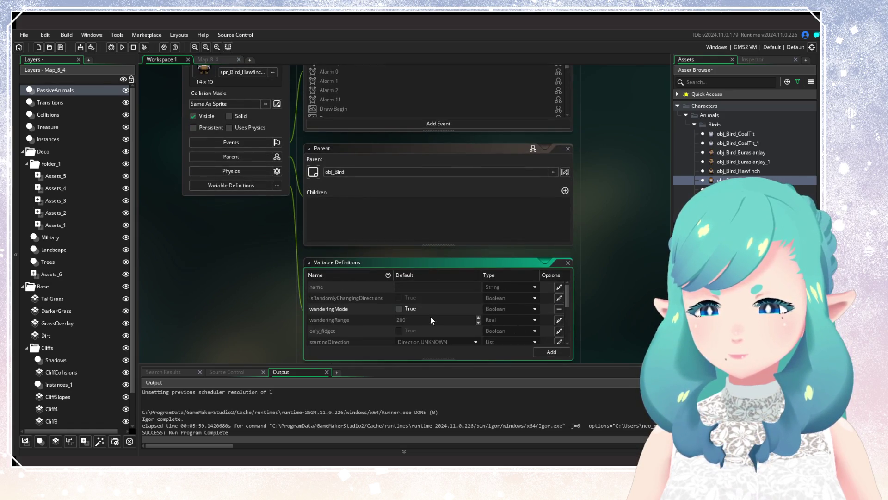
{"action": "left_click", "coordinate": [559, 319]}
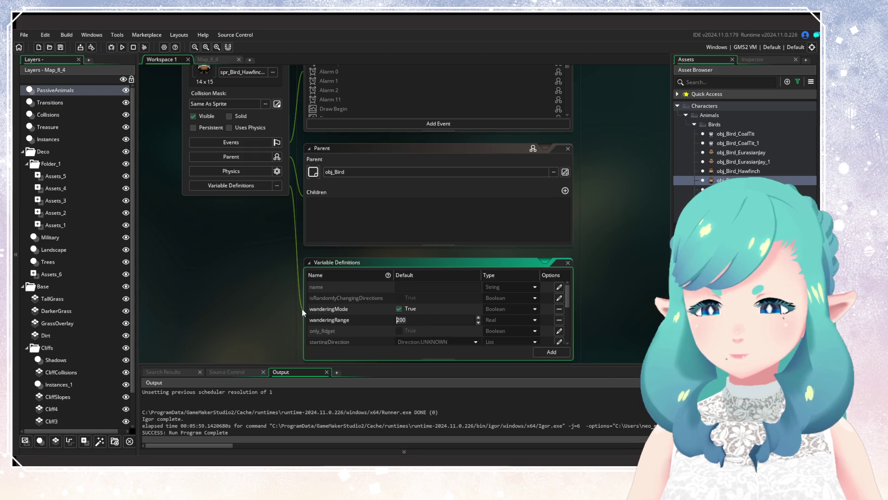
{"action": "type", "text": "100"}
{"action": "key", "text": "Return"}
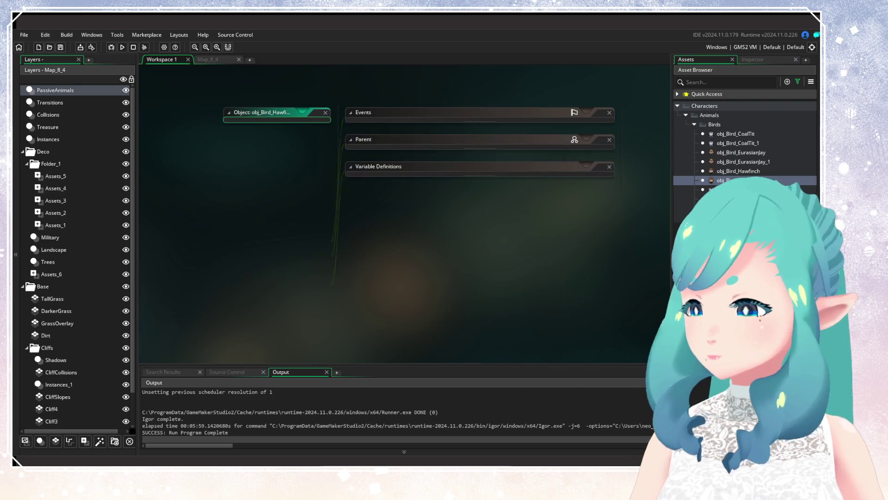
Override obj_Bird_WillowTit_1's wanderingMode to True and wanderingRange to 100
{"action": "double_click", "coordinate": [721, 198]}
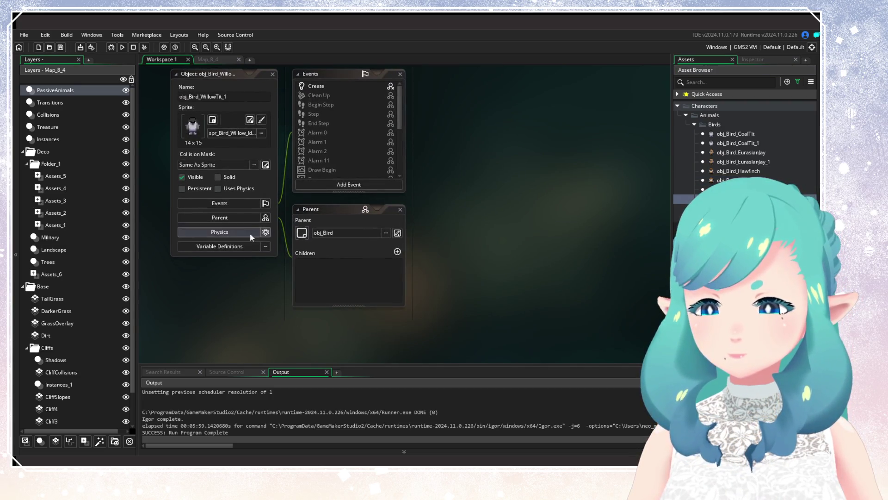
{"action": "left_click", "coordinate": [239, 245]}
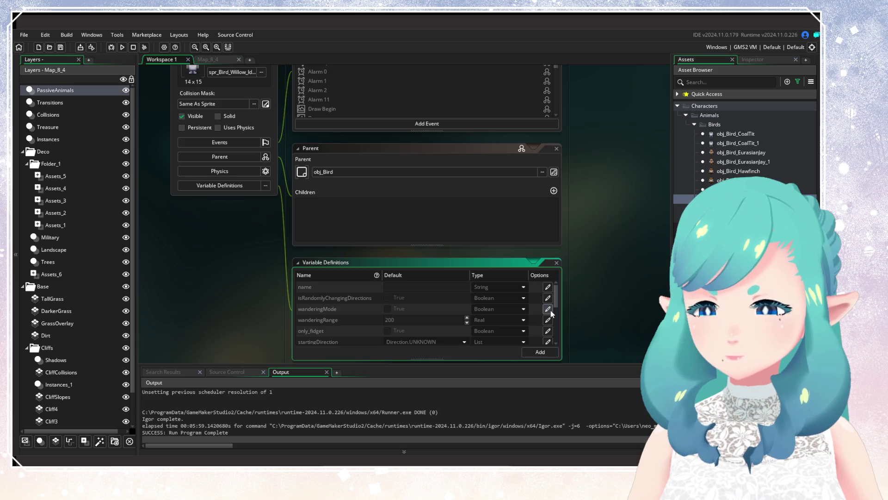
{"action": "left_click", "coordinate": [549, 309]}
{"action": "left_click", "coordinate": [548, 320]}
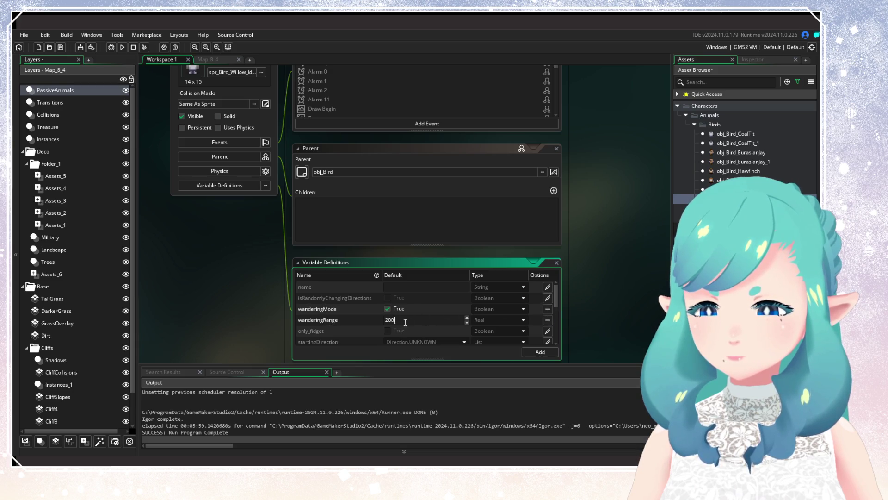
{"action": "double_click", "coordinate": [389, 319]}
{"action": "type", "text": "100"}
{"action": "left_click", "coordinate": [229, 292]}
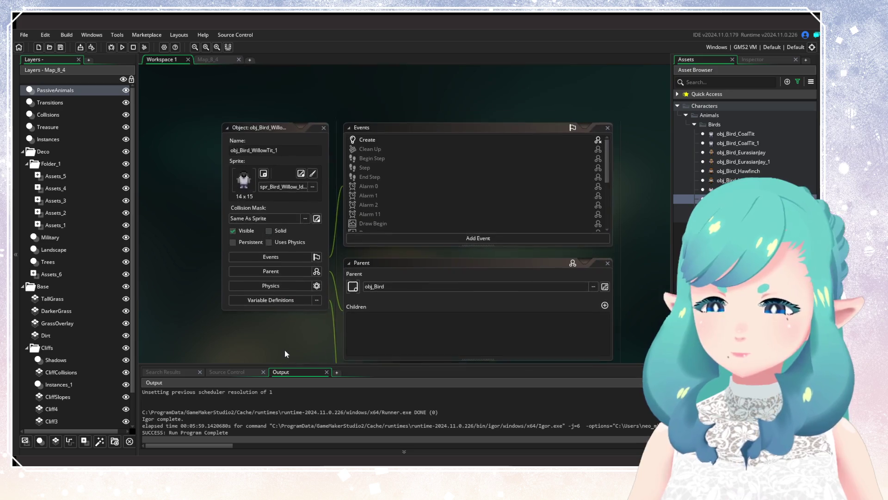
Override obj_Bird_Woodpecker_1's wanderingMode to True and wanderingRange to 10
{"action": "left_click", "coordinate": [324, 129]}
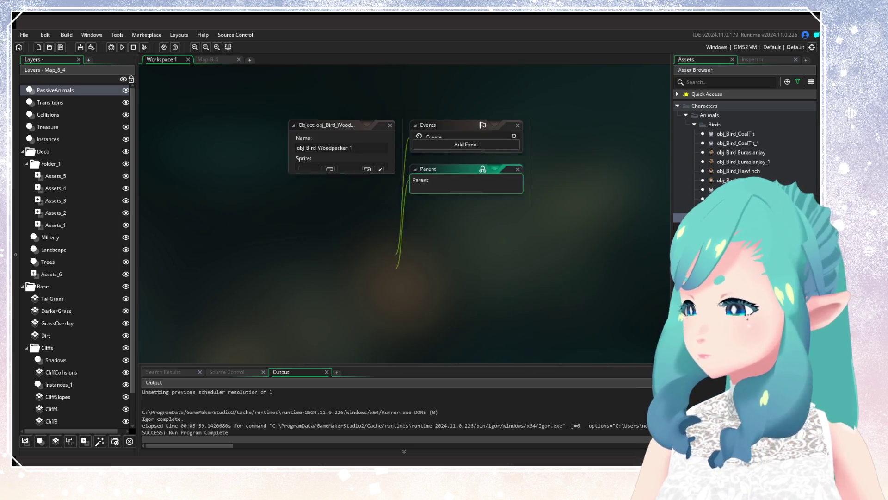
{"action": "left_click", "coordinate": [337, 297]}
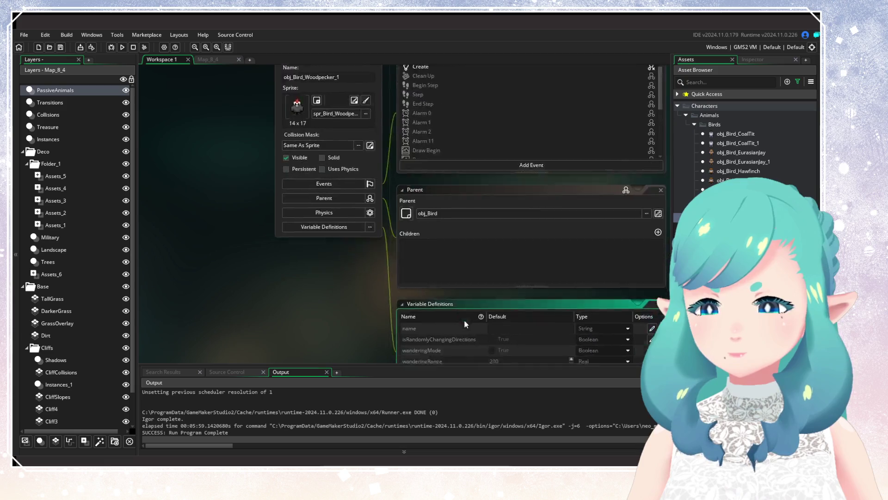
{"action": "left_click", "coordinate": [644, 308]}
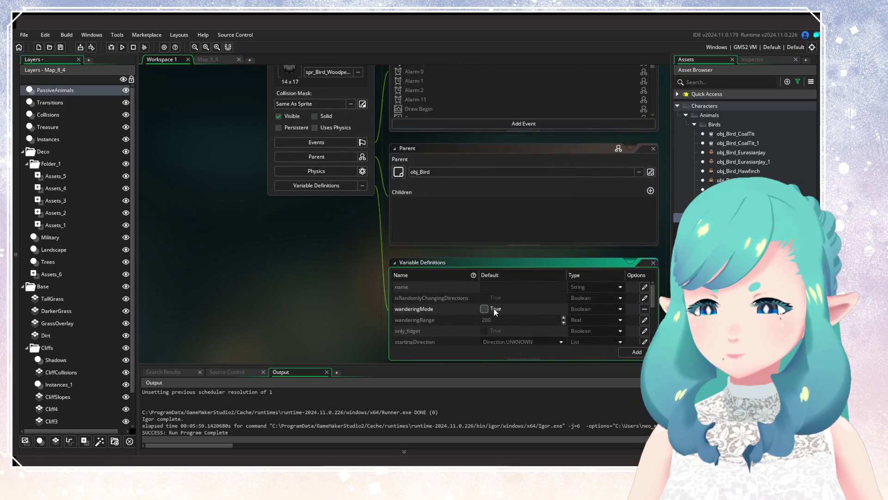
{"action": "left_click", "coordinate": [645, 319]}
{"action": "type", "text": "10"}
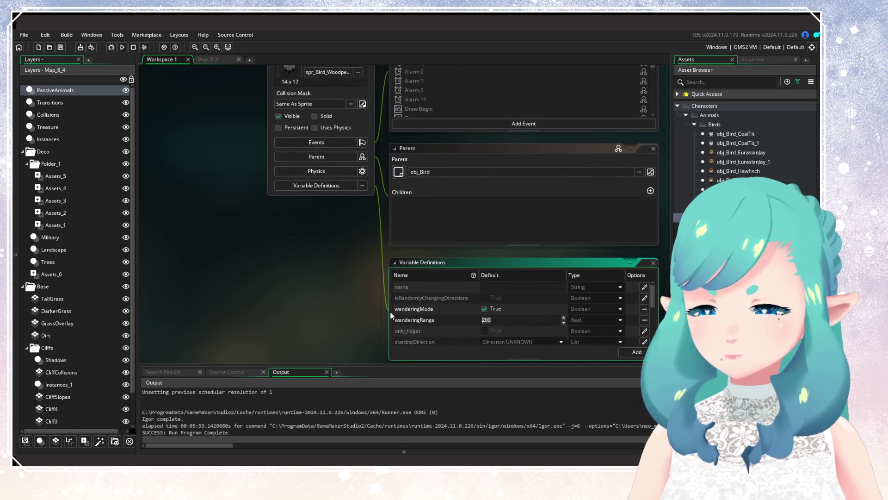
{"action": "left_click", "coordinate": [347, 277]}
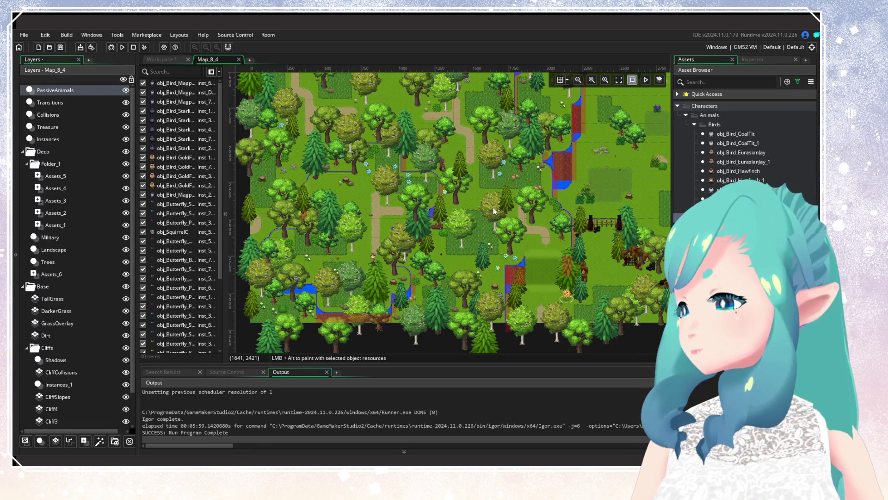
Place two bird instances in different parts of the Map_8_4 forest
{"action": "left_click_drag", "start_coordinate": [485, 219], "coordinate": [447, 184]}
{"action": "scroll", "coordinate": [343, 240], "scroll_direction": "up", "scroll_amount": 3}
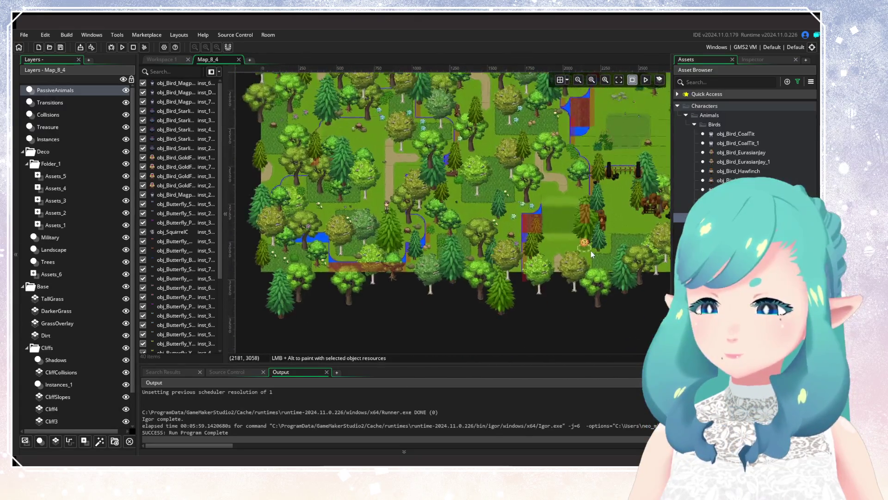
{"action": "scroll", "coordinate": [482, 250], "scroll_direction": "left", "scroll_amount": 10}
{"action": "scroll", "coordinate": [517, 231], "scroll_direction": "up", "scroll_amount": 3}
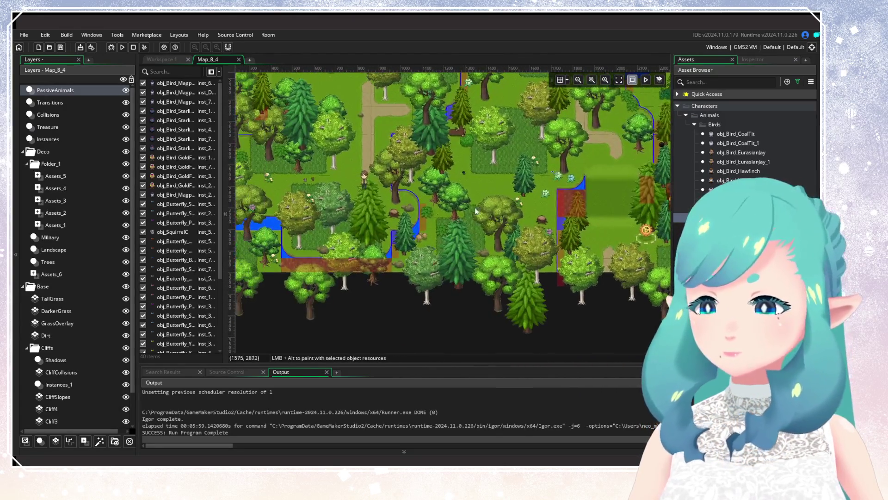
{"action": "scroll", "coordinate": [420, 259], "scroll_direction": "up", "scroll_amount": 10}
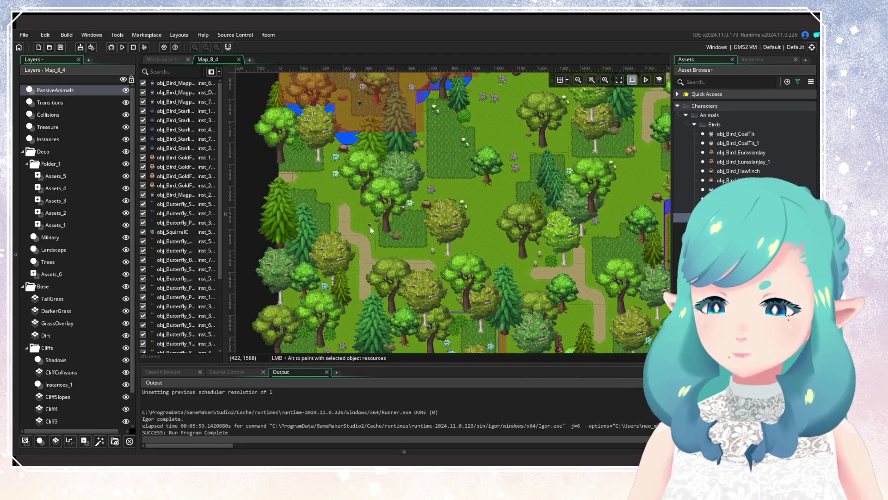
{"action": "left_click", "coordinate": [354, 202]}
{"action": "scroll", "coordinate": [389, 260], "scroll_direction": "up", "scroll_amount": 3}
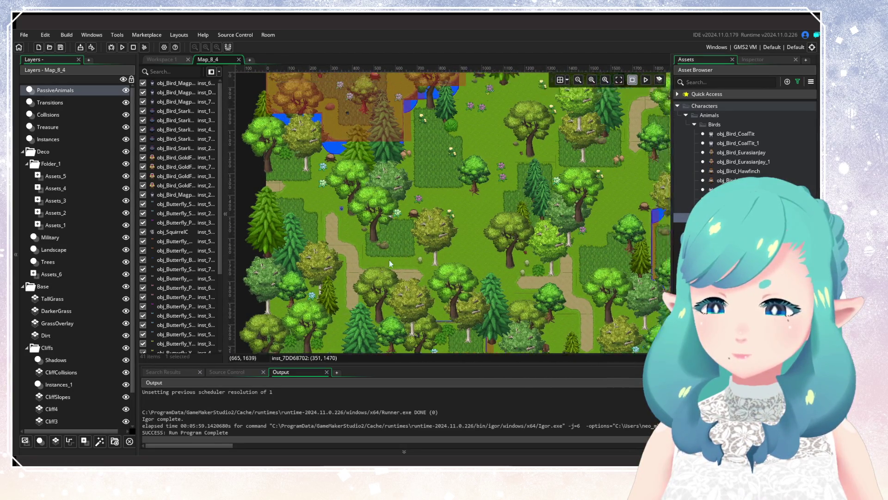
{"action": "scroll", "coordinate": [312, 312], "scroll_direction": "right", "scroll_amount": 5}
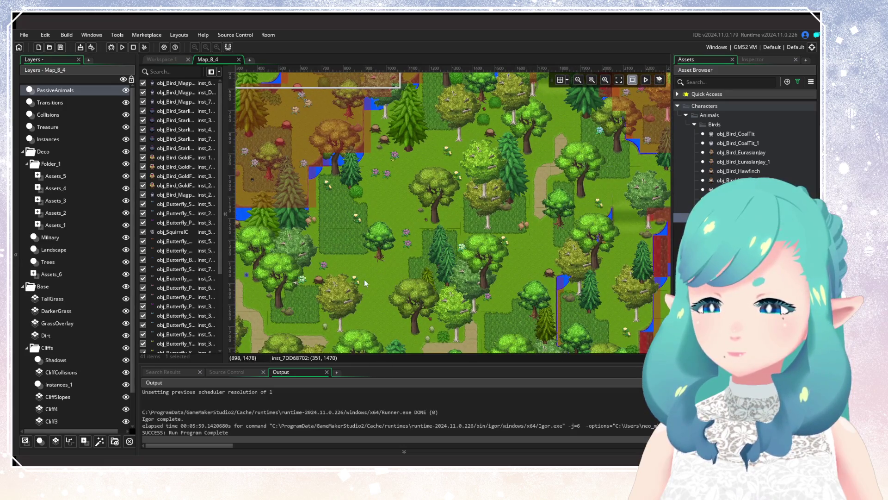
{"action": "left_click_drag", "start_coordinate": [365, 279], "coordinate": [506, 205]}
{"action": "scroll", "coordinate": [463, 207], "scroll_direction": "up", "scroll_amount": 8}
{"action": "scroll", "coordinate": [464, 206], "scroll_direction": "right", "scroll_amount": 5}
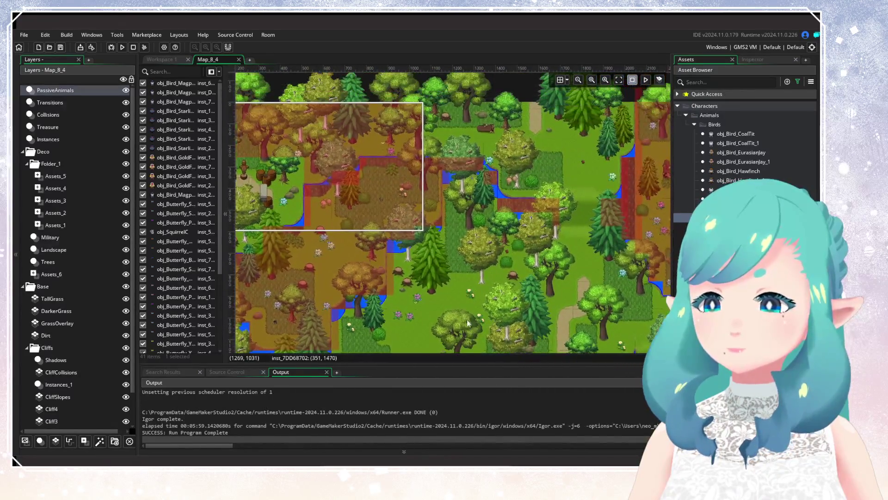
{"action": "left_click", "coordinate": [329, 218]}
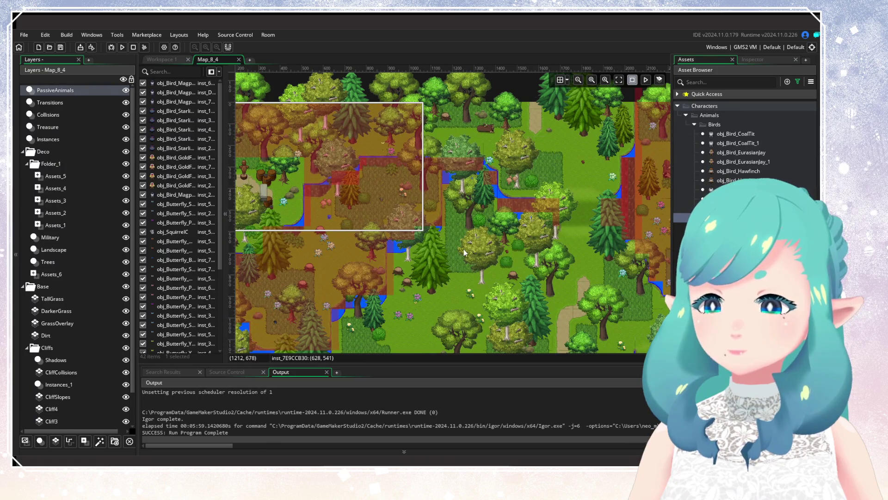
Paint four bird instances along a path and add one more nearby
{"action": "scroll", "coordinate": [454, 213], "scroll_direction": "down", "scroll_amount": 5}
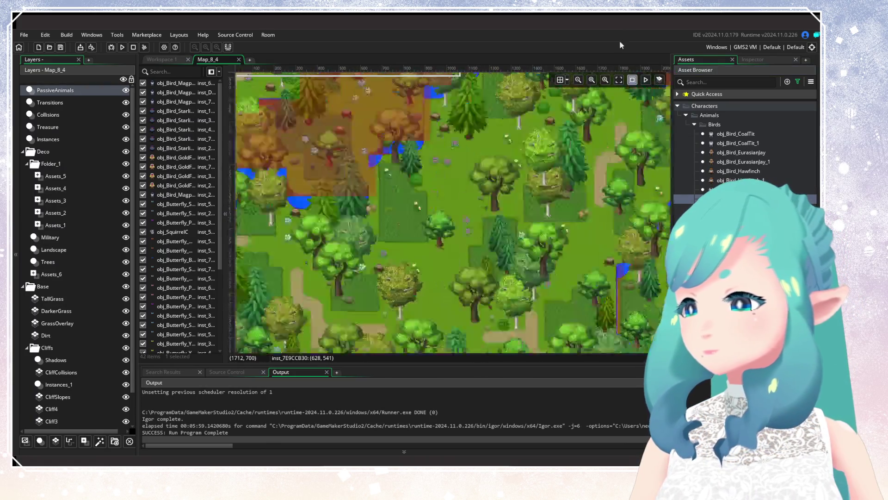
{"action": "scroll", "coordinate": [453, 213], "scroll_direction": "left", "scroll_amount": 2}
{"action": "scroll", "coordinate": [449, 223], "scroll_direction": "down", "scroll_amount": 3}
{"action": "scroll", "coordinate": [449, 223], "scroll_direction": "left", "scroll_amount": 1}
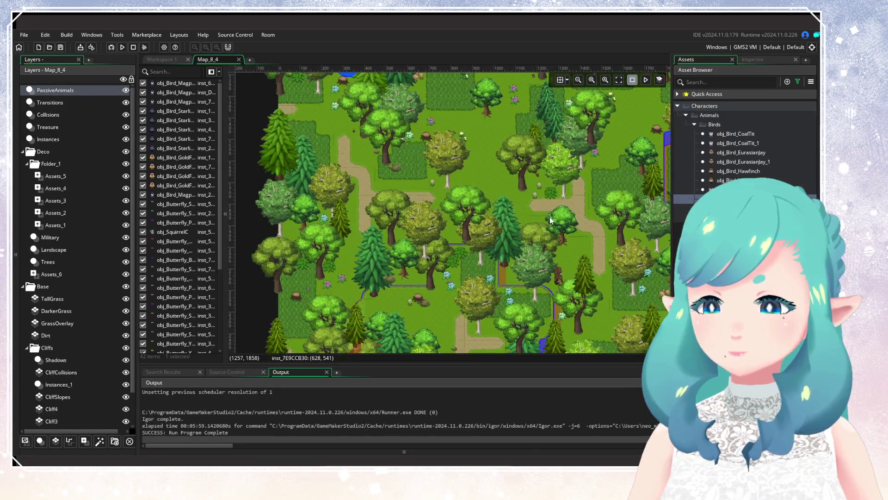
{"action": "left_click", "coordinate": [494, 184]}
{"action": "left_click", "coordinate": [487, 190]}
{"action": "left_click", "coordinate": [498, 193]}
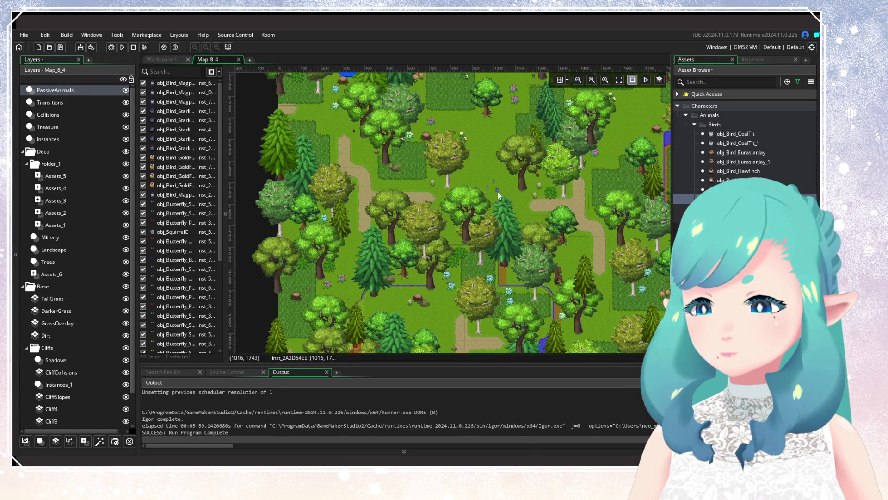
{"action": "left_click", "coordinate": [542, 205]}
{"action": "scroll", "coordinate": [587, 220], "scroll_direction": "up", "scroll_amount": 3}
{"action": "scroll", "coordinate": [588, 220], "scroll_direction": "right", "scroll_amount": 5}
{"action": "left_click", "coordinate": [477, 265]}
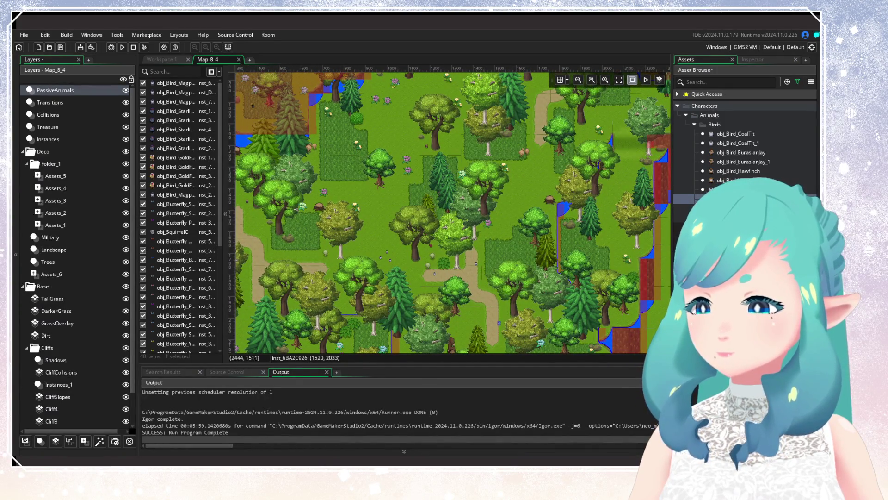
Pick obj_Bird_CoalTit_1 and paint several coal tit instances across the forest
{"action": "mouse_move", "coordinate": [738, 143]}
{"action": "left_mouse_down"}
{"action": "mouse_move", "coordinate": [484, 286]}
{"action": "mouse_move", "coordinate": [492, 223]}
{"action": "mouse_move", "coordinate": [520, 240]}
{"action": "mouse_move", "coordinate": [479, 248]}
{"action": "left_mouse_up"}
{"action": "left_click_drag", "start_coordinate": [396, 221], "coordinate": [363, 232]}
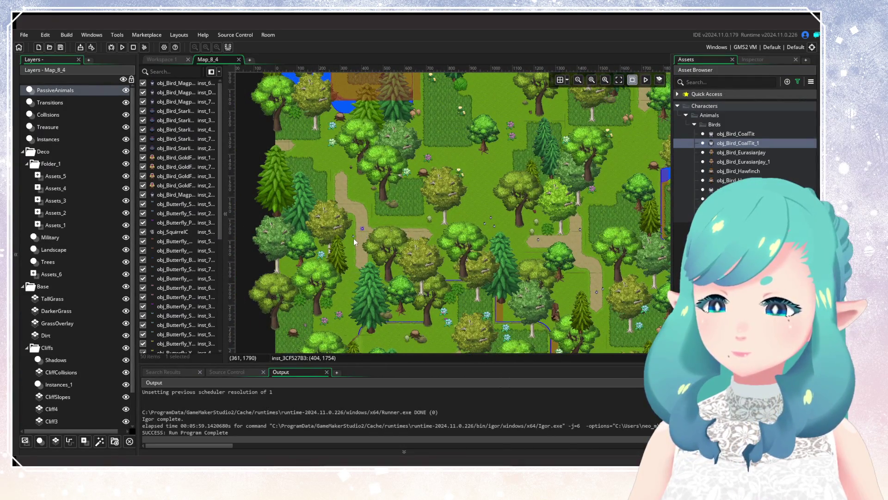
{"action": "left_click", "coordinate": [437, 246]}
{"action": "left_click_drag", "start_coordinate": [437, 245], "coordinate": [466, 269]}
{"action": "scroll", "coordinate": [466, 269], "scroll_direction": "right", "scroll_amount": 5}
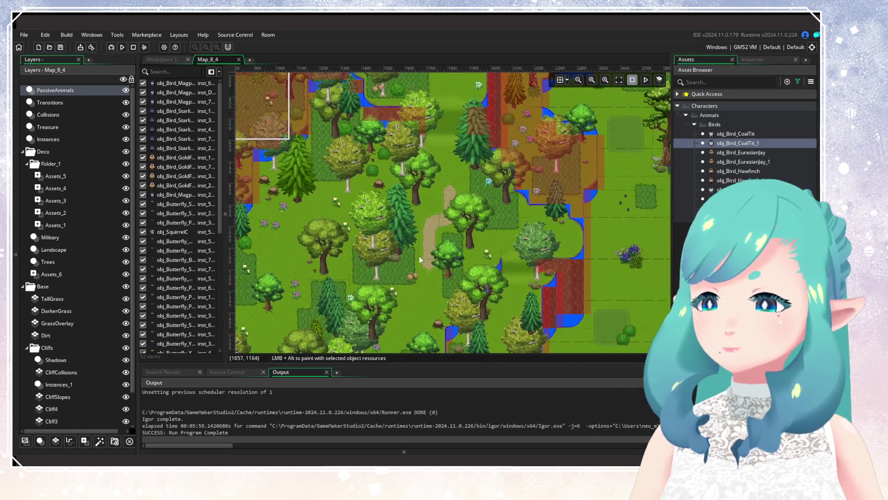
{"action": "left_click", "coordinate": [431, 235], "text": "alt"}
Place an obj_Bird_EurasianJay_1 instance, nudge one animal slightly, and add another forest bird
{"action": "left_click", "coordinate": [726, 162]}
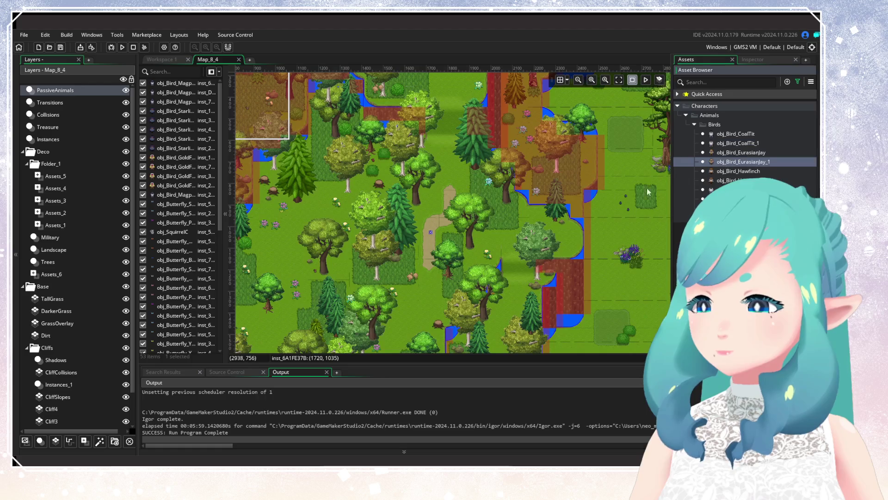
{"action": "left_click", "coordinate": [440, 225], "text": "alt"}
{"action": "scroll", "coordinate": [439, 254], "scroll_direction": "down", "scroll_amount": 3}
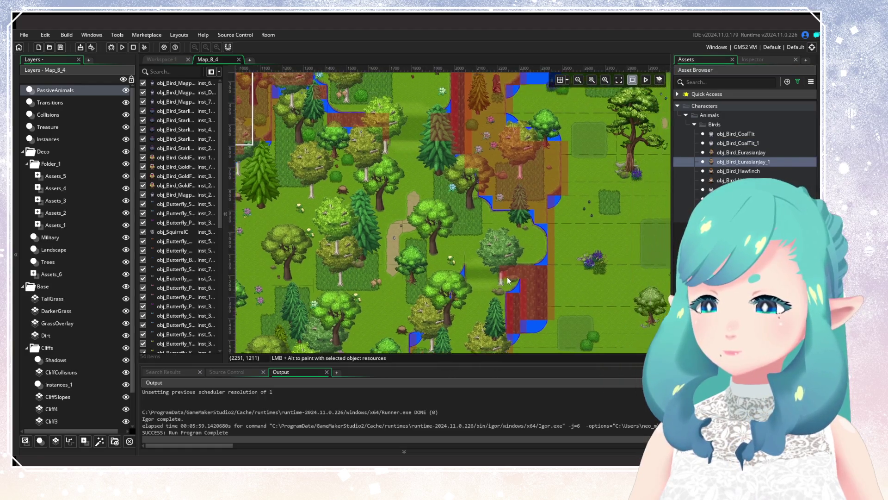
{"action": "scroll", "coordinate": [469, 204], "scroll_direction": "left", "scroll_amount": 3}
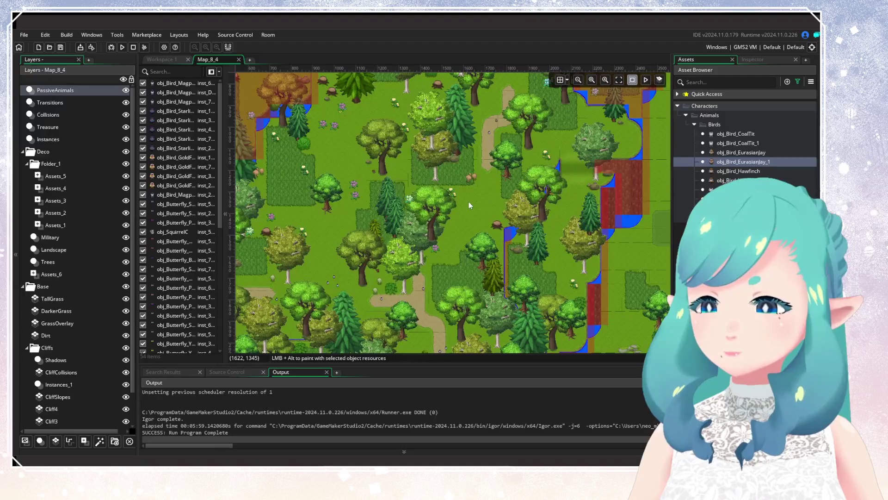
{"action": "left_click_drag", "start_coordinate": [468, 202], "coordinate": [570, 215]}
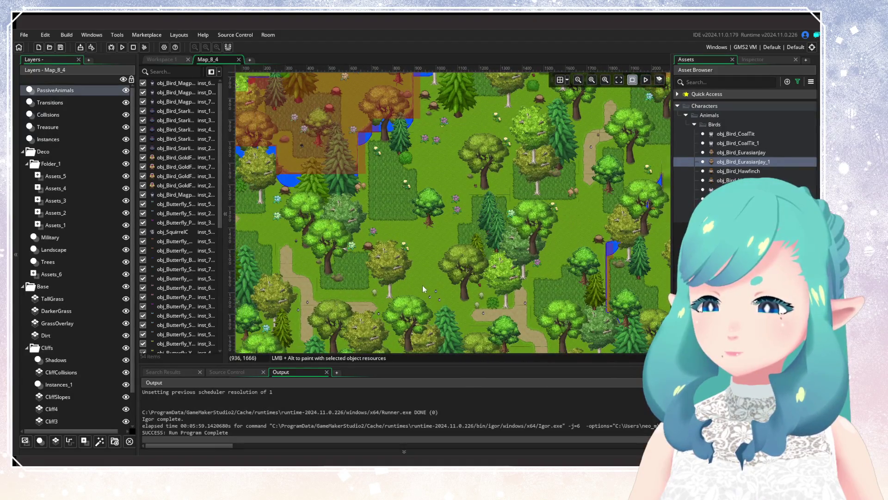
{"action": "scroll", "coordinate": [439, 241], "scroll_direction": "down", "scroll_amount": 3}
{"action": "scroll", "coordinate": [460, 195], "scroll_direction": "left", "scroll_amount": 2}
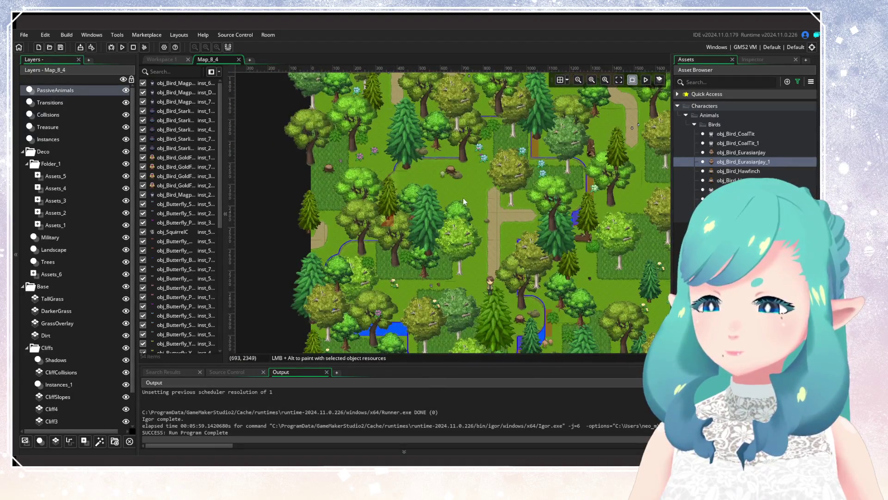
{"action": "left_click_drag", "start_coordinate": [494, 214], "coordinate": [503, 223]}
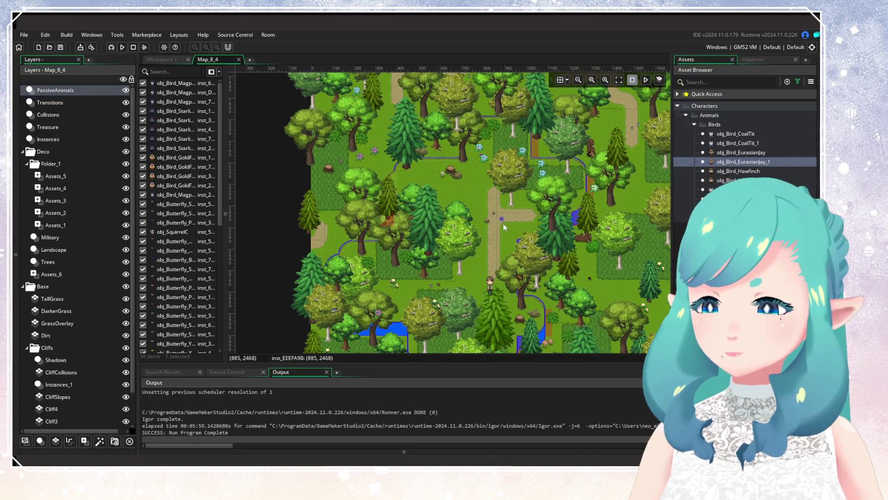
{"action": "left_click", "coordinate": [481, 262], "text": "alt"}
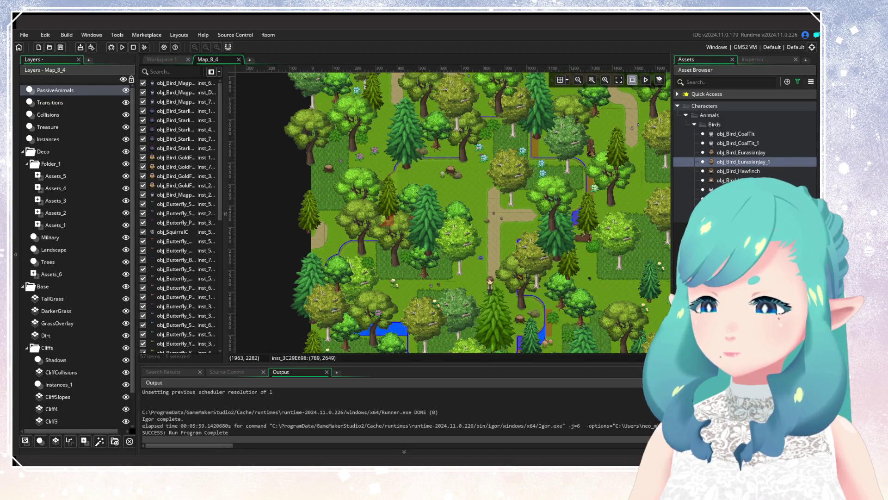
Scatter a second bird type among the trees, the autumn clearing and the open grass
{"action": "left_click", "coordinate": [740, 180]}
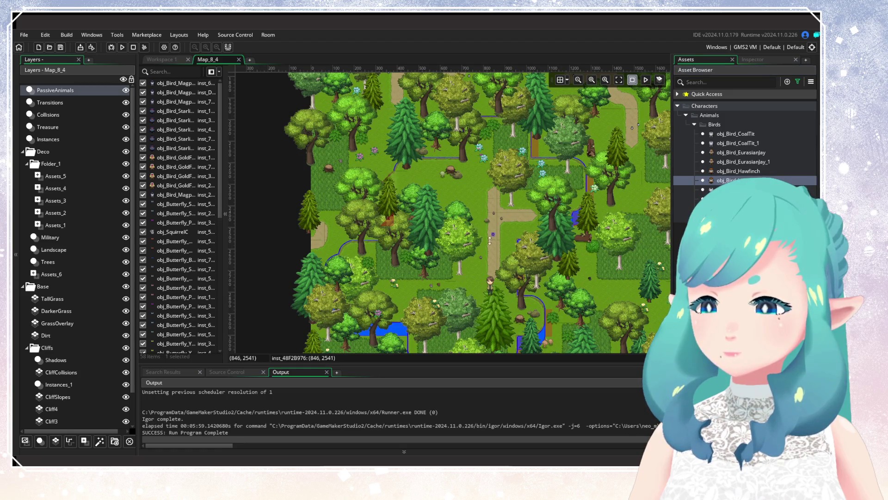
{"action": "left_click", "coordinate": [436, 238], "text": "alt"}
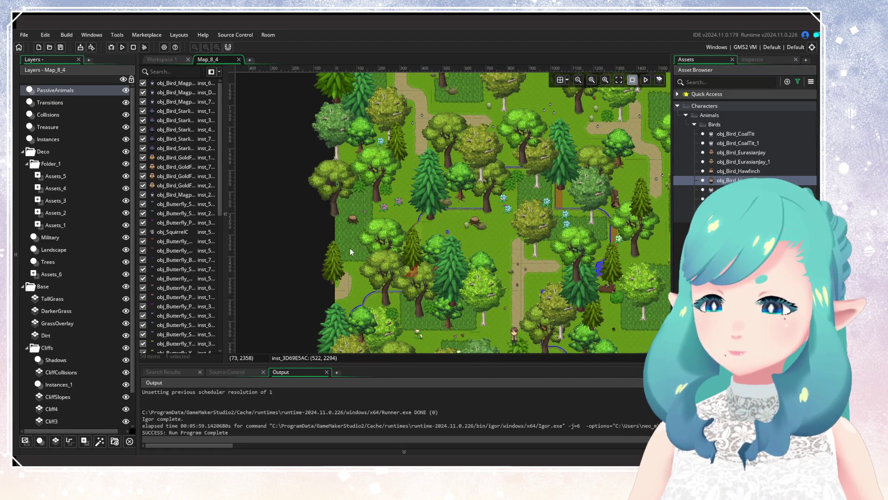
{"action": "scroll", "coordinate": [349, 248], "scroll_direction": "up", "scroll_amount": 8}
{"action": "left_click", "coordinate": [325, 232], "text": "alt"}
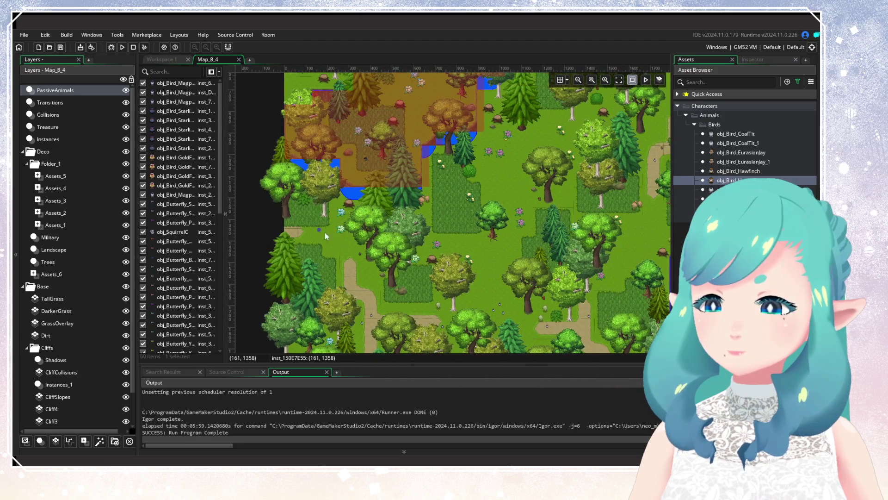
{"action": "scroll", "coordinate": [370, 246], "scroll_direction": "up", "scroll_amount": 6}
{"action": "left_click", "coordinate": [412, 248], "text": "alt"}
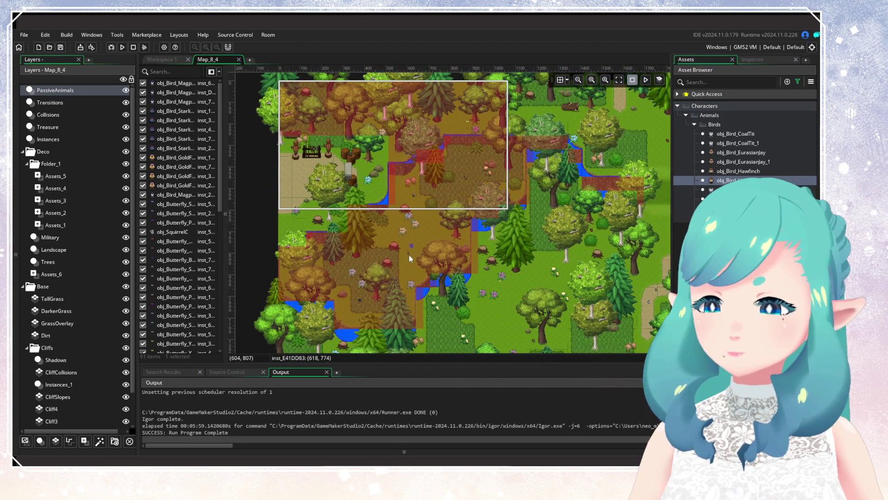
{"action": "left_click", "coordinate": [409, 254], "text": "alt"}
{"action": "scroll", "coordinate": [416, 238], "scroll_direction": "right", "scroll_amount": 6}
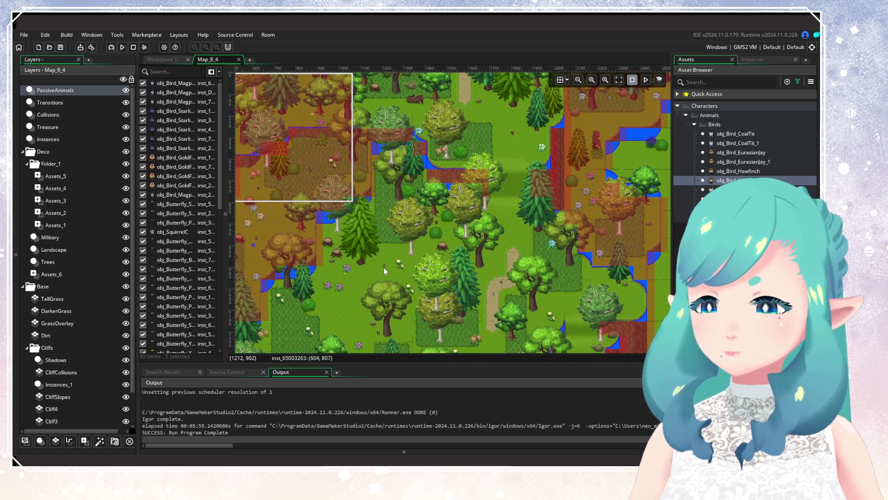
{"action": "left_click", "coordinate": [384, 267], "text": "alt"}
Survey the room's bird placement, then start a test run of the game
{"action": "scroll", "coordinate": [326, 288], "scroll_direction": "left", "scroll_amount": 6}
{"action": "scroll", "coordinate": [326, 288], "scroll_direction": "up", "scroll_amount": 4}
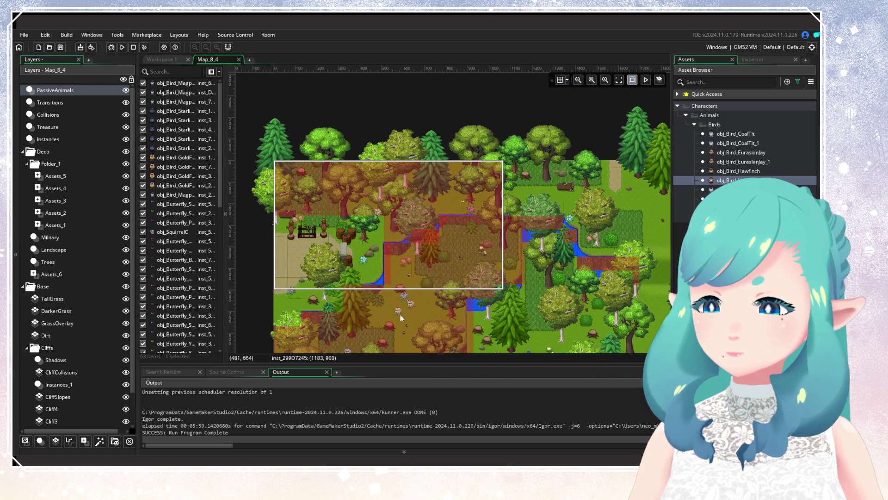
{"action": "scroll", "coordinate": [399, 313], "scroll_direction": "right", "scroll_amount": 2}
{"action": "scroll", "coordinate": [407, 225], "scroll_direction": "down", "scroll_amount": 4}
{"action": "scroll", "coordinate": [462, 324], "scroll_direction": "up", "scroll_amount": 4}
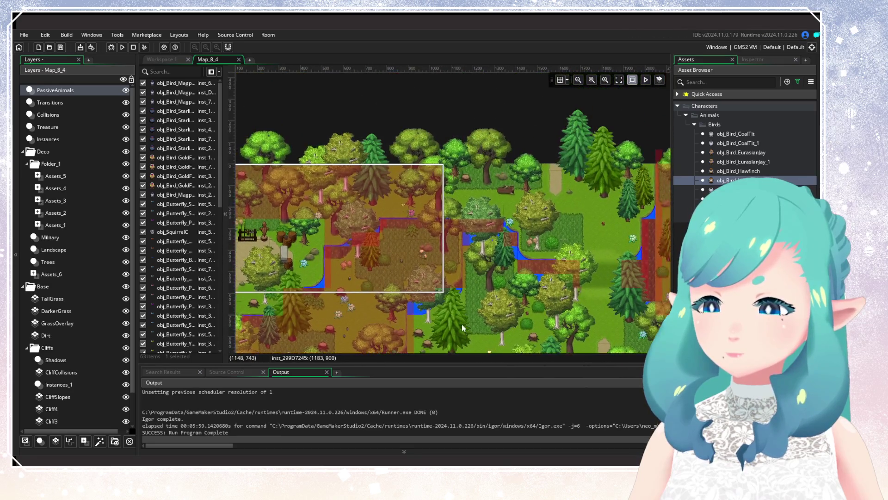
{"action": "scroll", "coordinate": [462, 324], "scroll_direction": "down", "scroll_amount": 4}
{"action": "scroll", "coordinate": [491, 285], "scroll_direction": "right", "scroll_amount": 8}
{"action": "scroll", "coordinate": [435, 158], "scroll_direction": "up", "scroll_amount": 2}
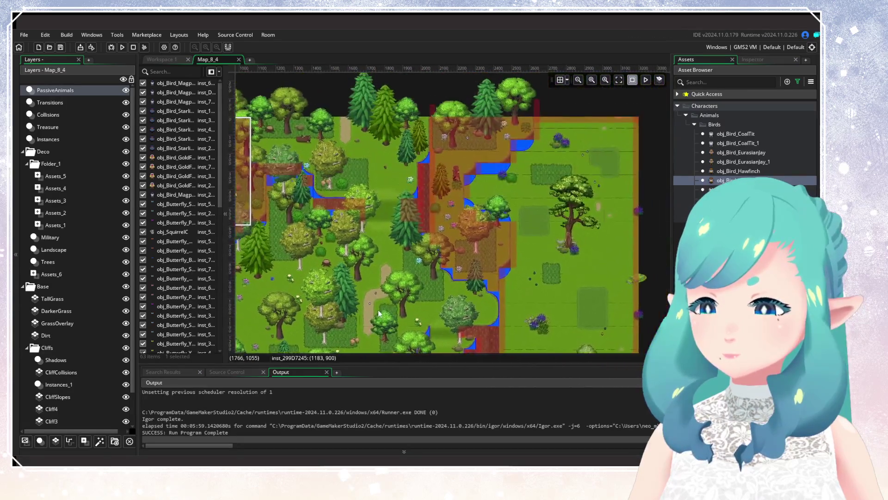
{"action": "scroll", "coordinate": [445, 232], "scroll_direction": "up", "scroll_amount": 2}
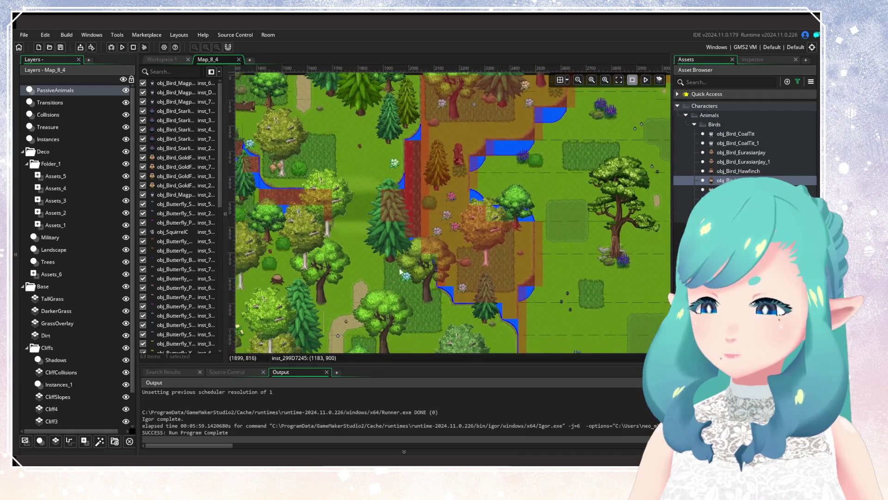
{"action": "scroll", "coordinate": [467, 217], "scroll_direction": "down", "scroll_amount": 12}
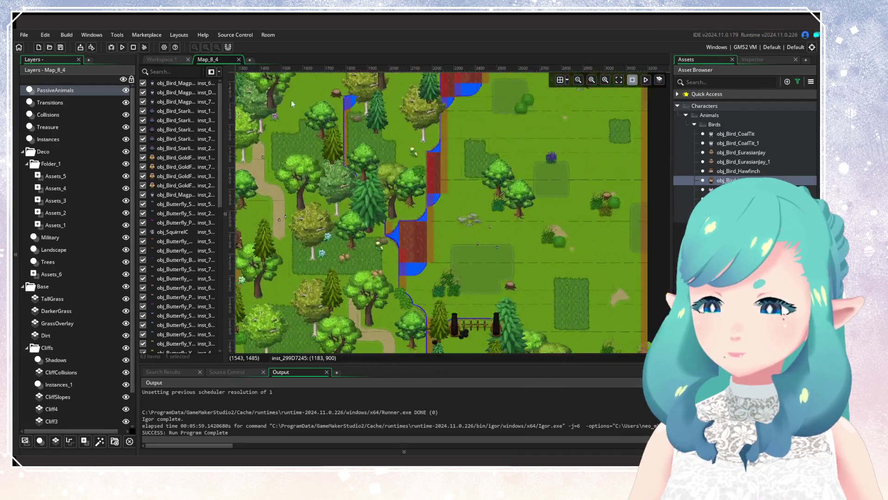
{"action": "scroll", "coordinate": [287, 251], "scroll_direction": "right", "scroll_amount": 8}
{"action": "scroll", "coordinate": [288, 251], "scroll_direction": "up", "scroll_amount": 3}
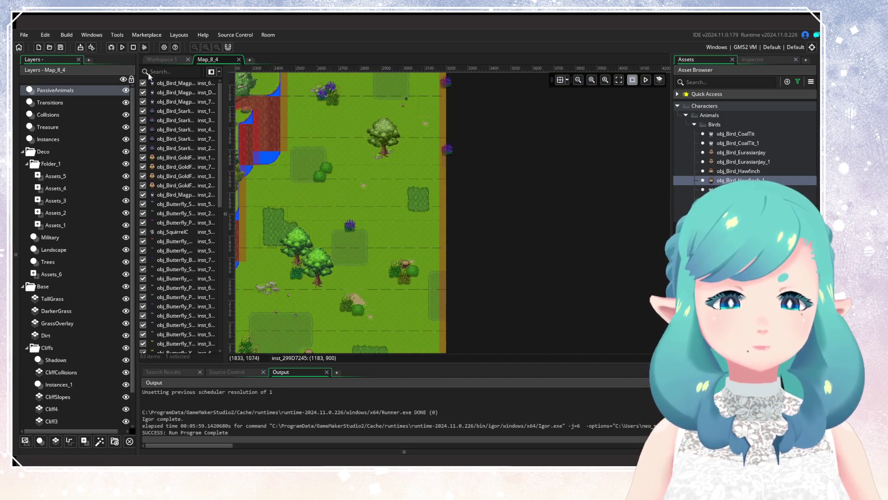
{"action": "left_click", "coordinate": [126, 47]}
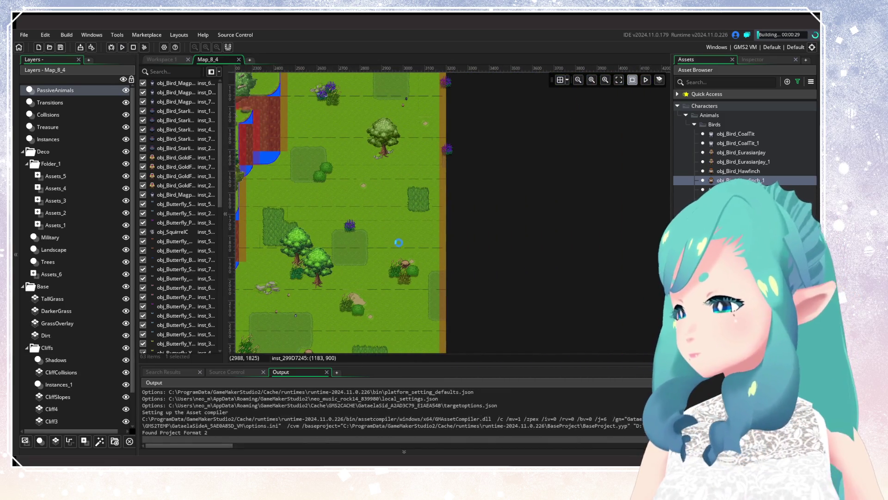
Pan the Map_8_4 room view while the game compiles and launches
{"action": "scroll", "coordinate": [487, 202], "scroll_direction": "left", "scroll_amount": 5}
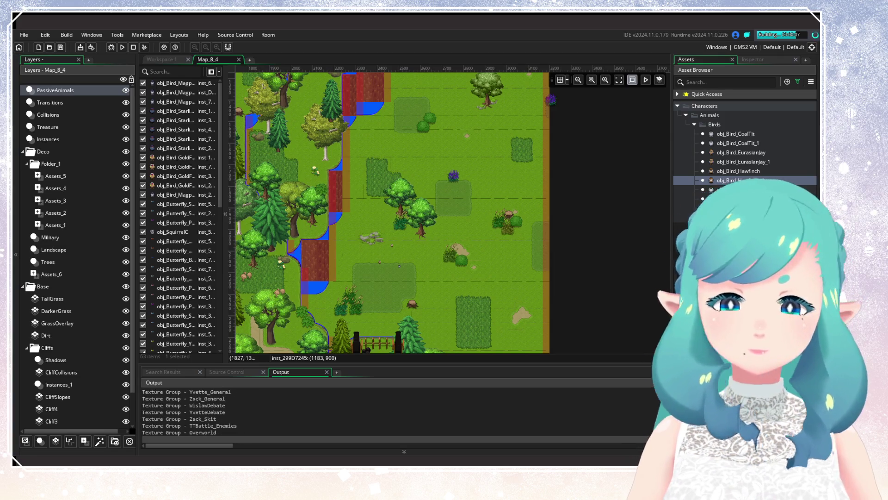
{"action": "scroll", "coordinate": [474, 217], "scroll_direction": "down", "scroll_amount": 3}
{"action": "left_click_drag", "start_coordinate": [474, 217], "coordinate": [461, 202]}
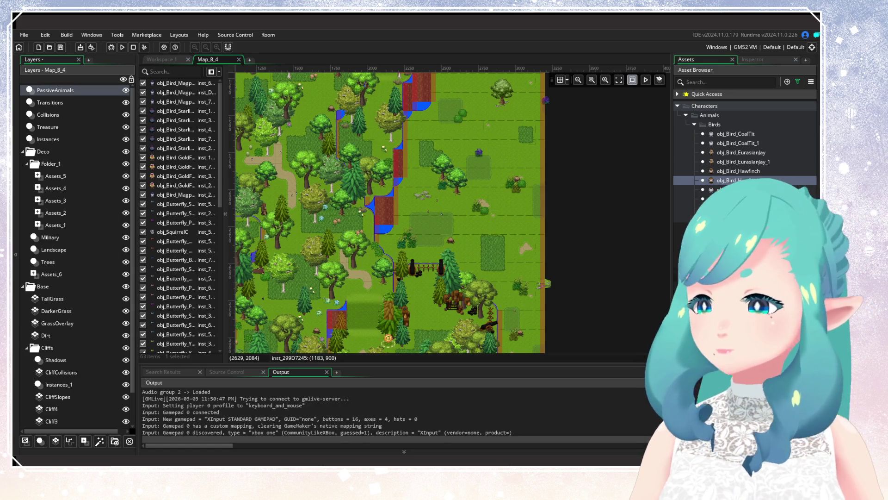
Continue a saved game from the first save slot
{"action": "key", "text": "Down"}
{"action": "key", "text": "Return"}
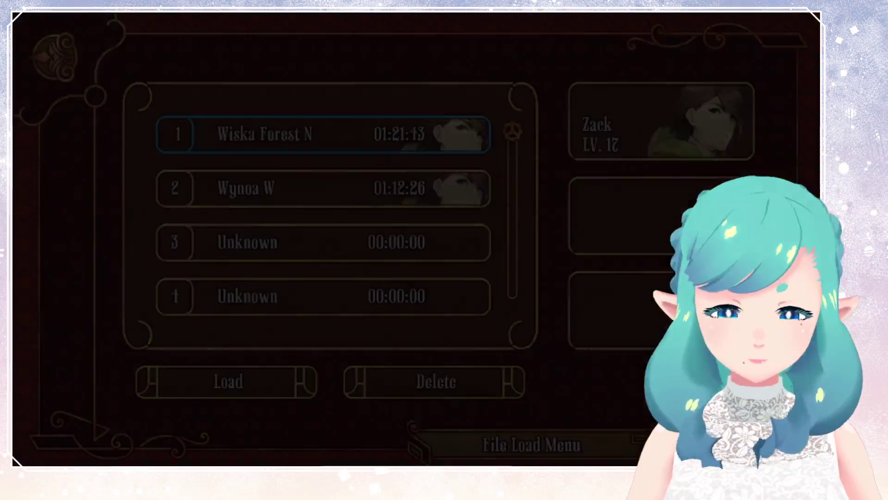
{"action": "key", "text": "Return"}
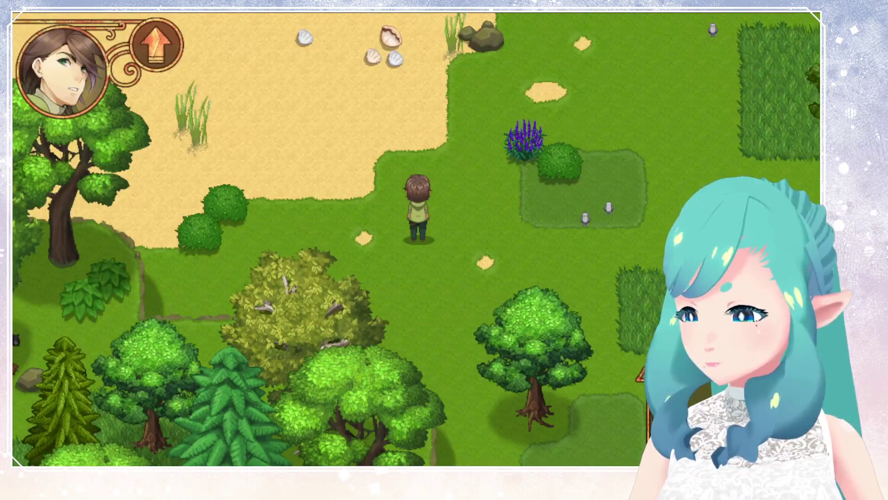
Walk the hero down through the meadow past birds, tree stump and tall grass
{"action": "key", "text": "Right"}
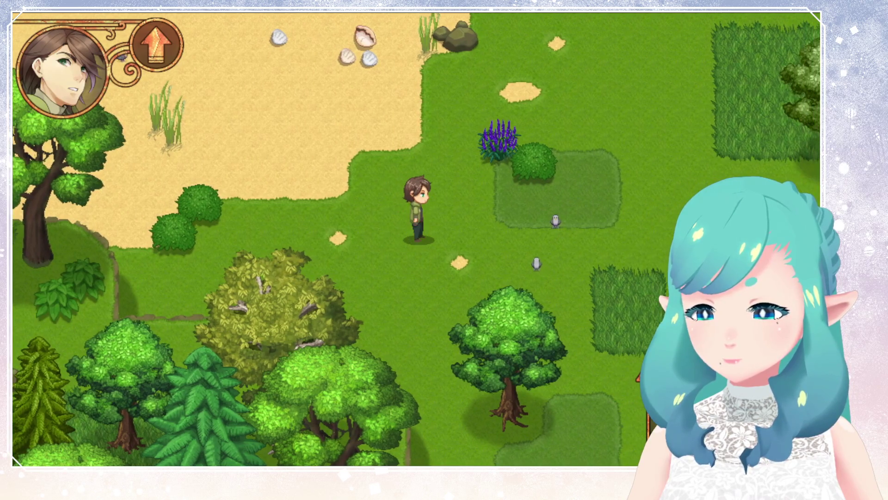
{"action": "key", "text": "Down"}
{"action": "key", "text": "Down"}
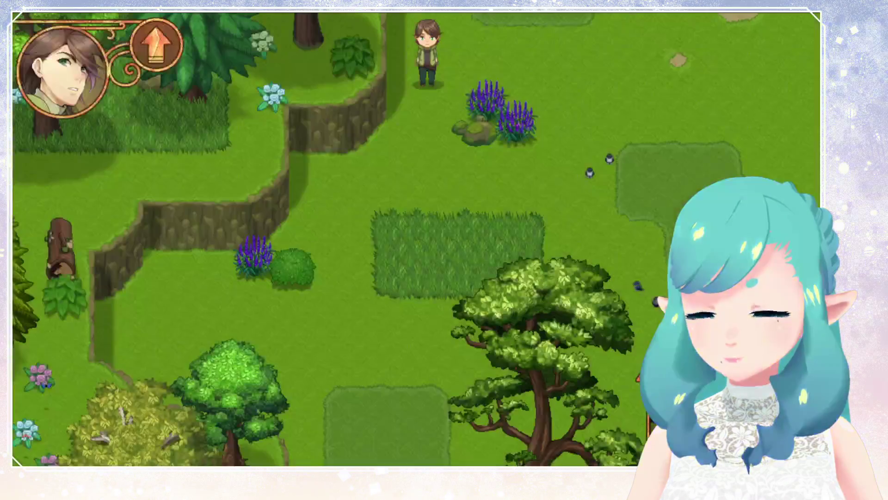
{"action": "key", "text": "Left"}
{"action": "key", "text": "Down"}
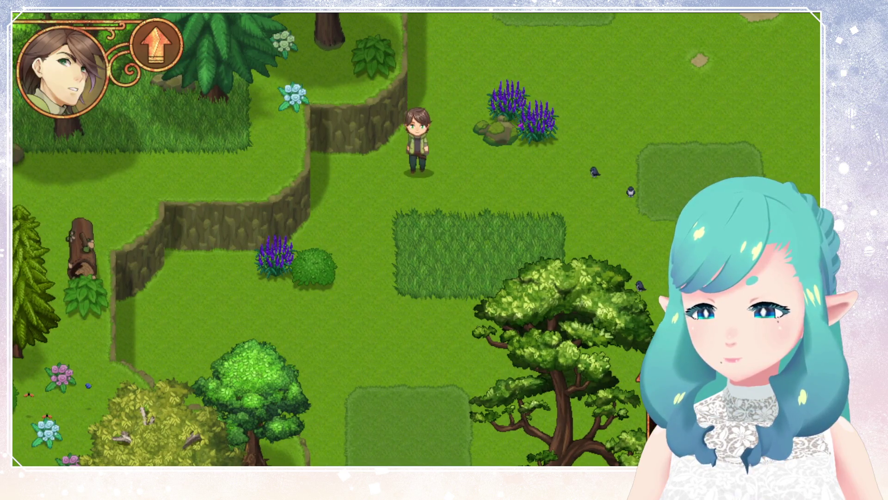
{"action": "key", "text": "Down"}
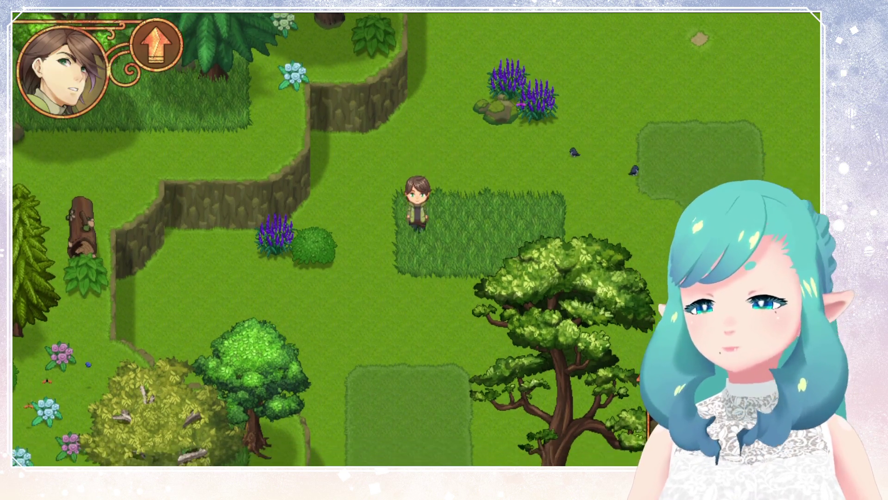
{"action": "key", "text": "Down"}
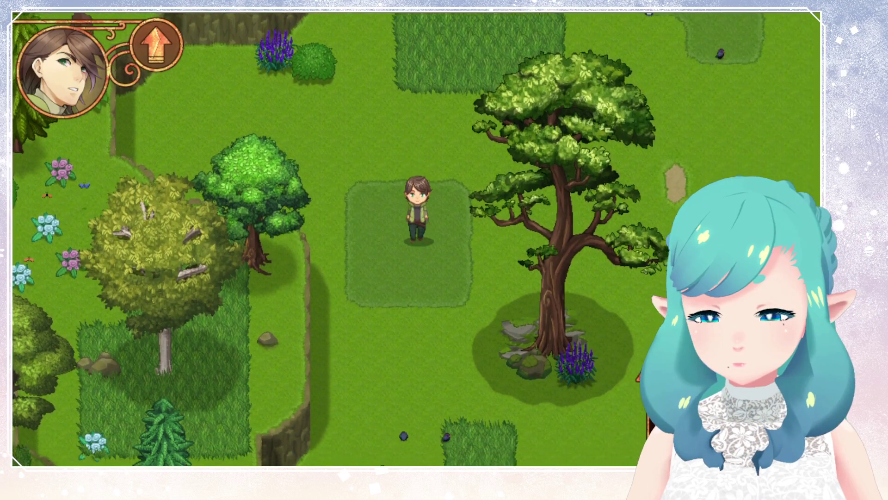
{"action": "key", "text": "Down"}
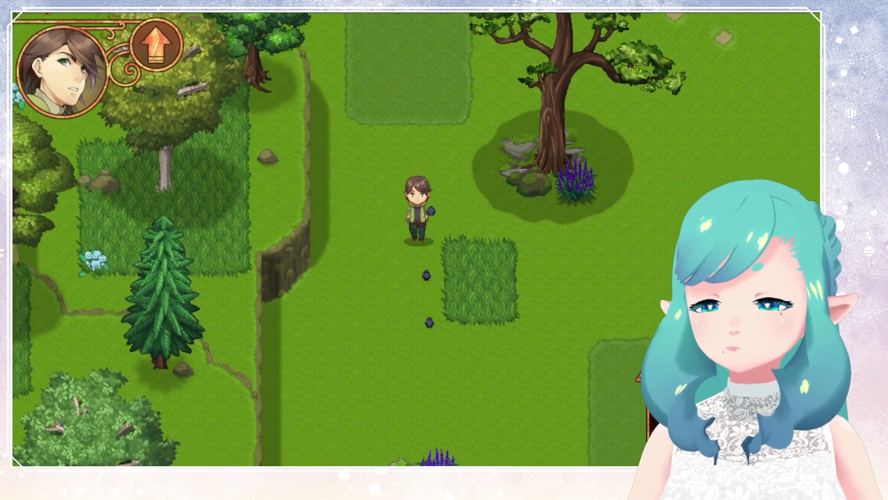
{"action": "key", "text": "Down"}
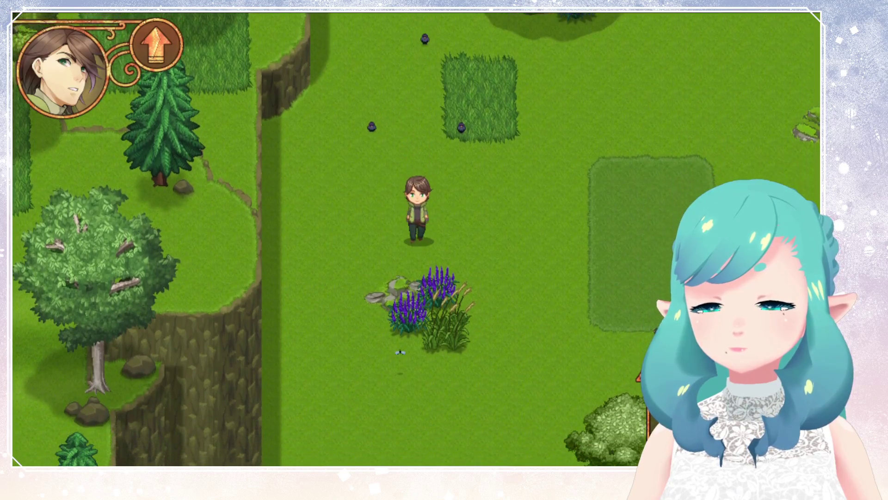
{"action": "key", "text": "Right"}
{"action": "key", "text": "Down"}
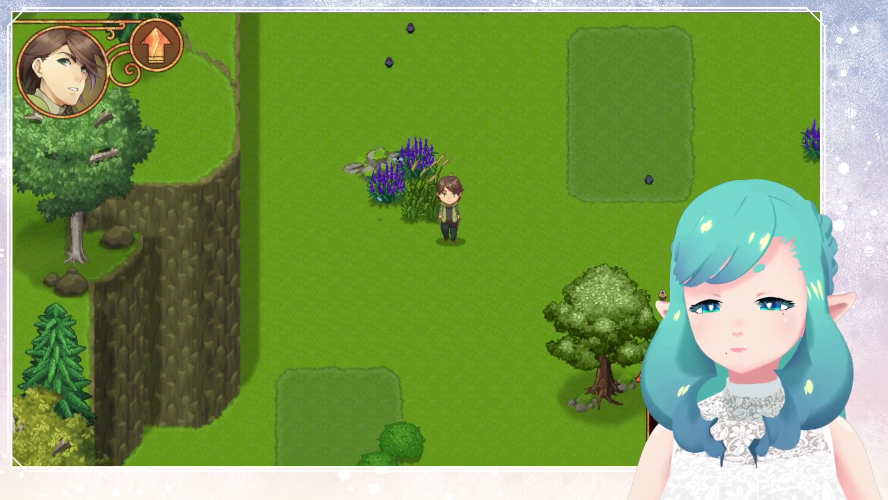
{"action": "key", "text": "Down"}
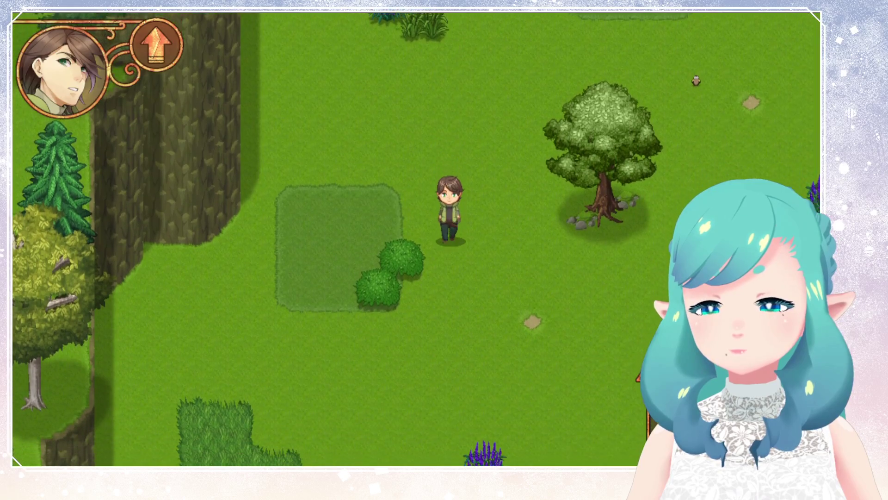
{"action": "key", "text": "Down"}
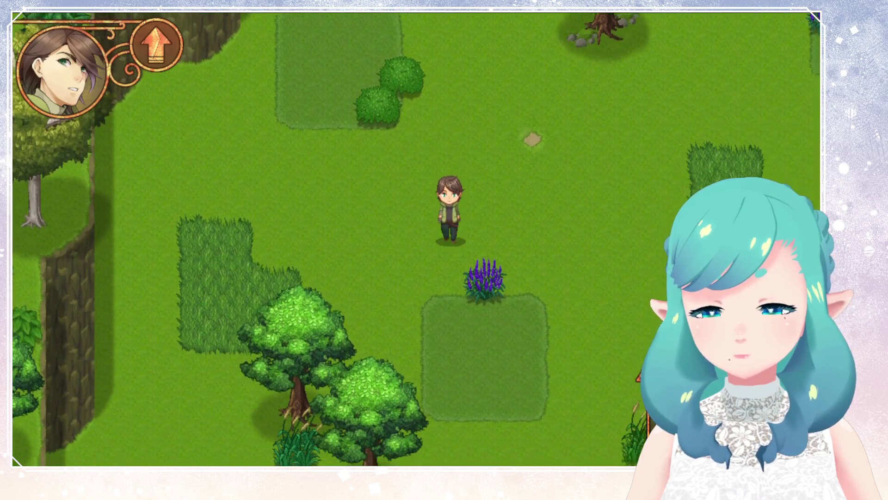
{"action": "key", "text": "Down"}
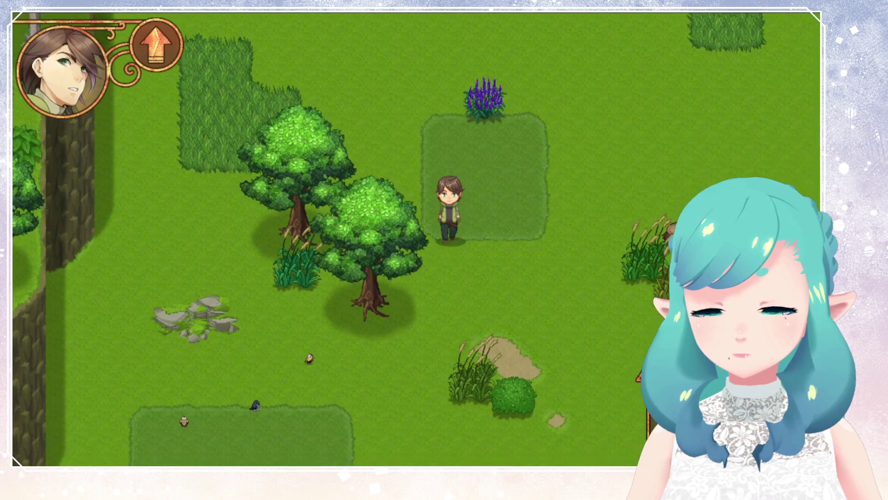
{"action": "key", "text": "Down"}
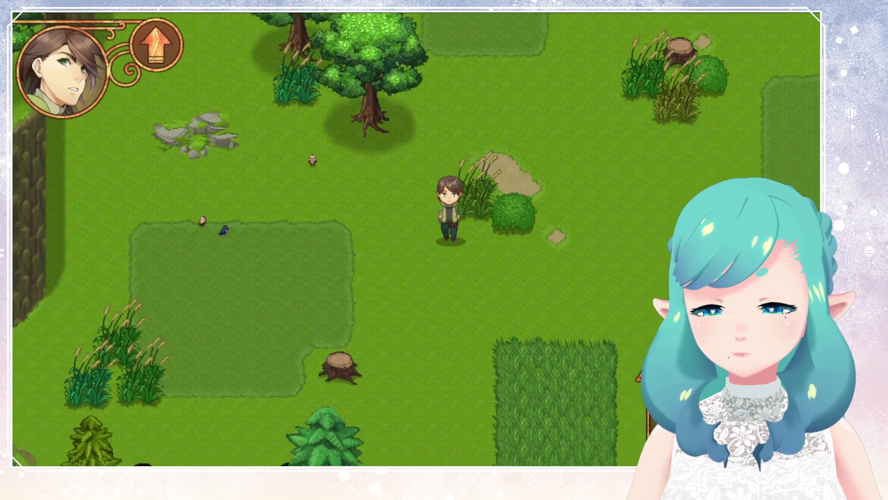
{"action": "key", "text": "Down"}
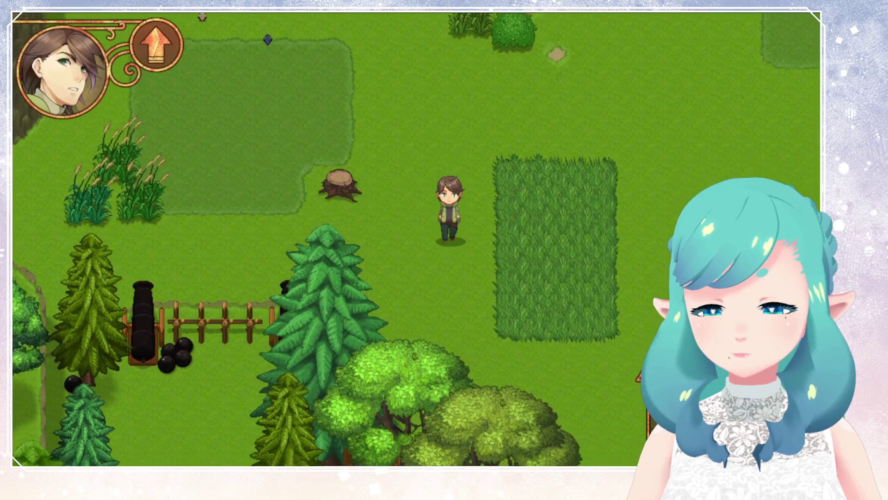
{"action": "key", "text": "Right"}
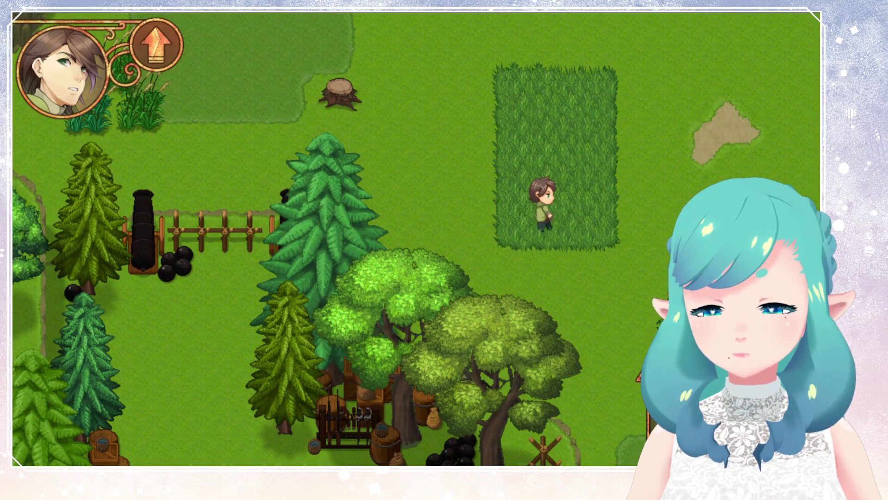
{"action": "key", "text": "Down"}
{"action": "key", "text": "Right"}
{"action": "key", "text": "Down"}
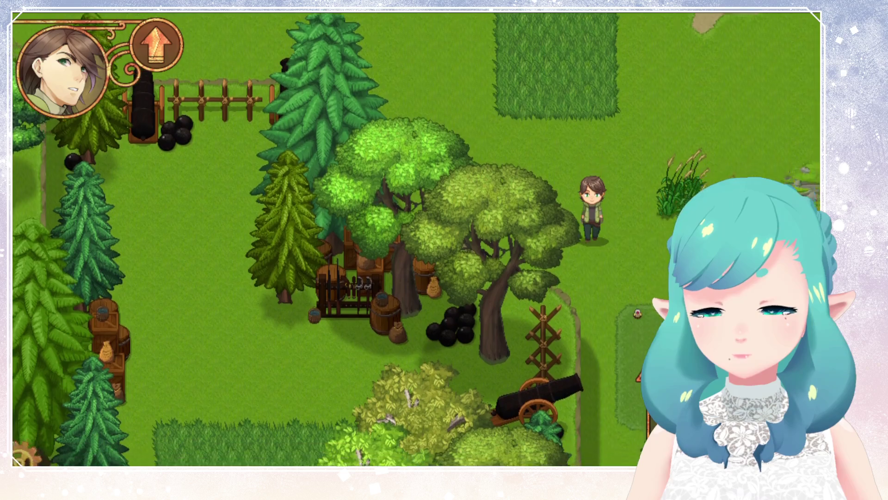
{"action": "key", "text": "Down"}
{"action": "key", "text": "Right"}
{"action": "key", "text": "Down"}
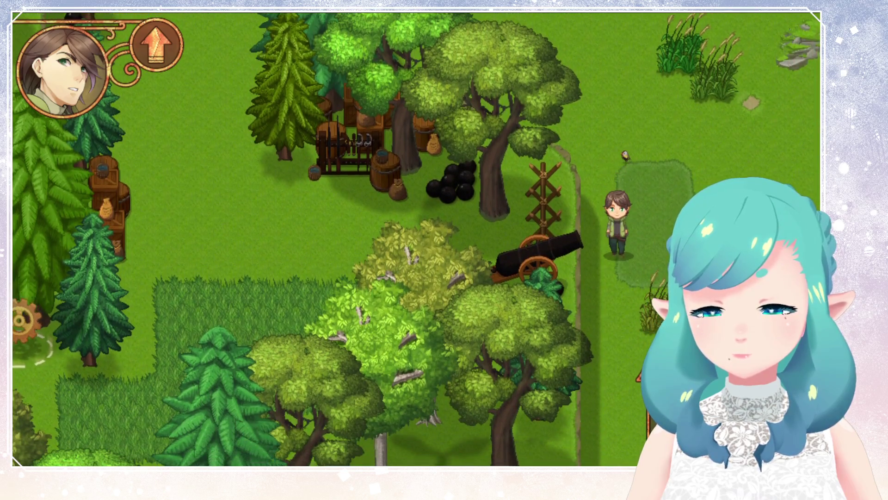
{"action": "key", "text": "Down"}
Walk the hero back up and left along the fence toward the cliff path
{"action": "key", "text": "Up"}
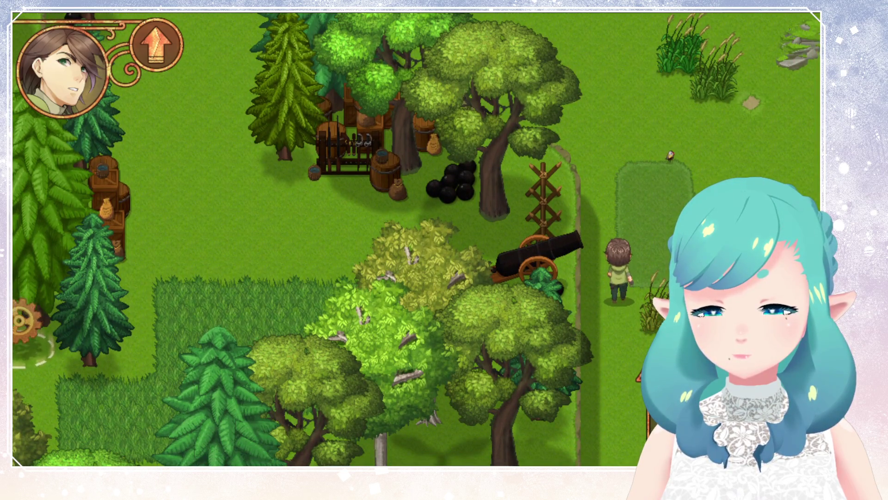
{"action": "key", "text": "Up"}
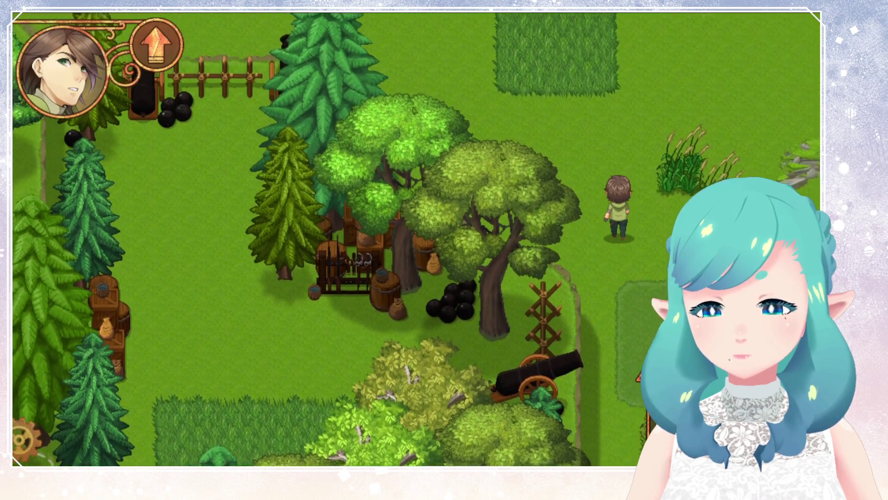
{"action": "key", "text": "Up"}
{"action": "key", "text": "Left"}
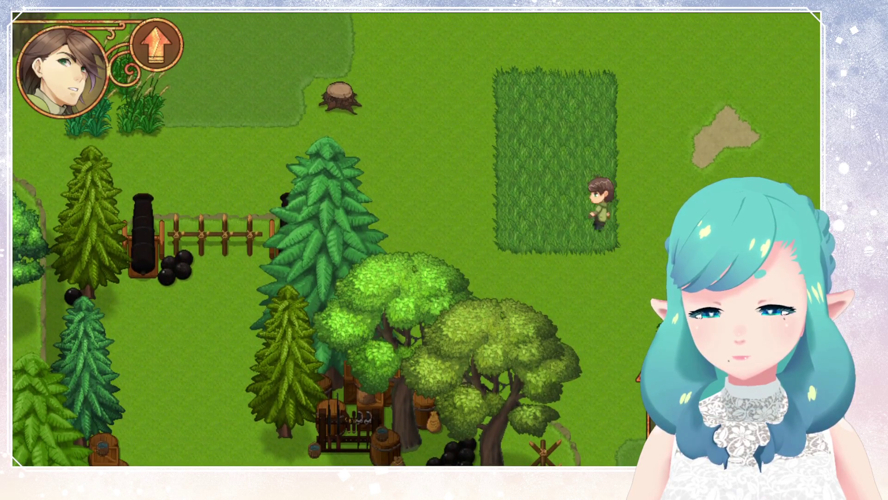
{"action": "key", "text": "Left"}
{"action": "key", "text": "Up"}
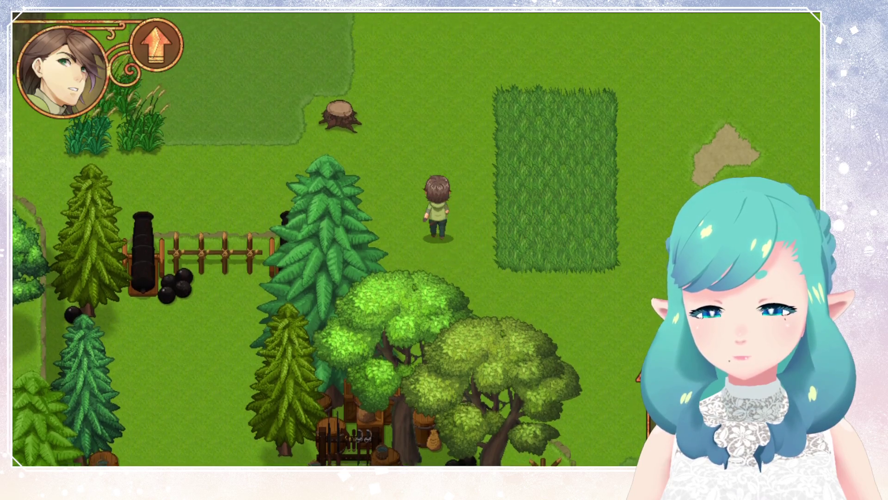
{"action": "key", "text": "Left"}
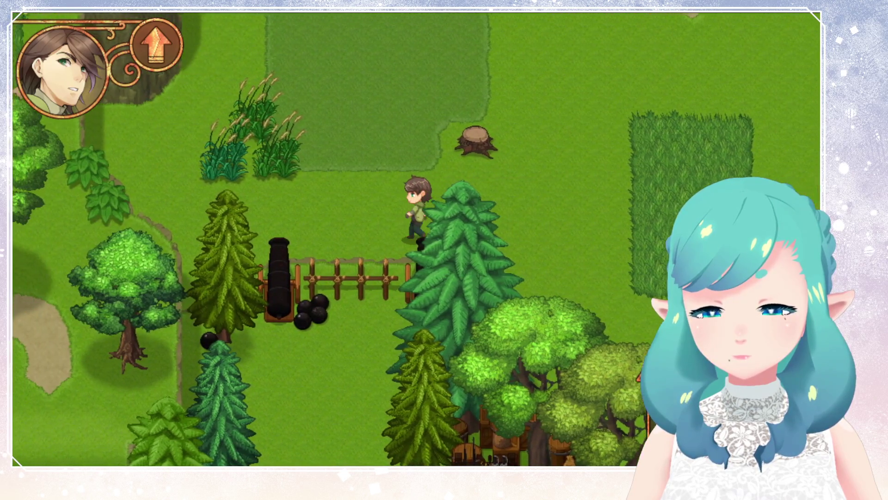
{"action": "key", "text": "Left"}
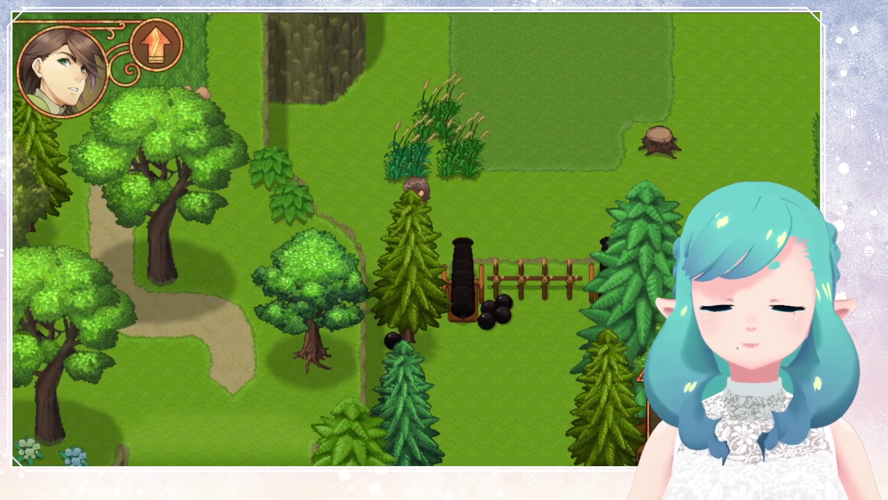
{"action": "key", "text": "Up"}
{"action": "key", "text": "Left"}
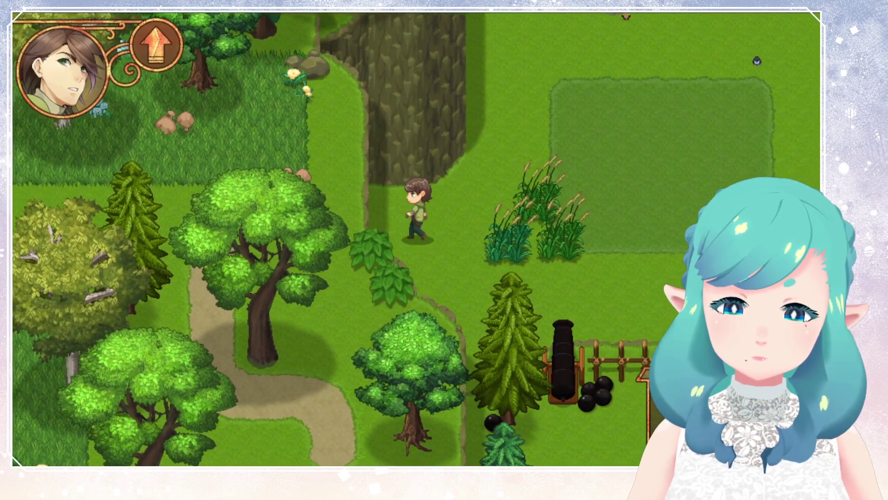
{"action": "key", "text": "Left"}
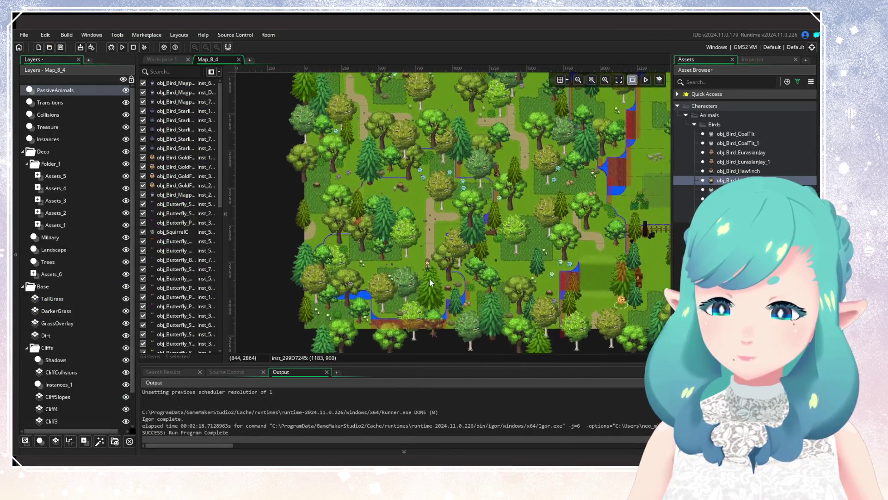
Pan across Map_8_4 to review the birds, squirrels and butterflies in the forest and eastern meadow
{"action": "scroll", "coordinate": [429, 206], "scroll_direction": "up", "scroll_amount": 5}
{"action": "scroll", "coordinate": [343, 320], "scroll_direction": "right", "scroll_amount": 4}
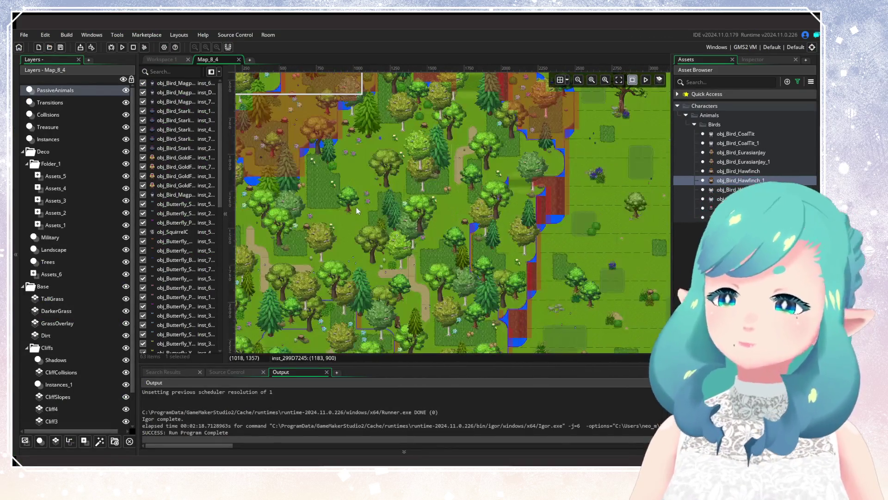
{"action": "left_click_drag", "start_coordinate": [356, 207], "coordinate": [446, 316]}
{"action": "scroll", "coordinate": [431, 232], "scroll_direction": "down", "scroll_amount": 5}
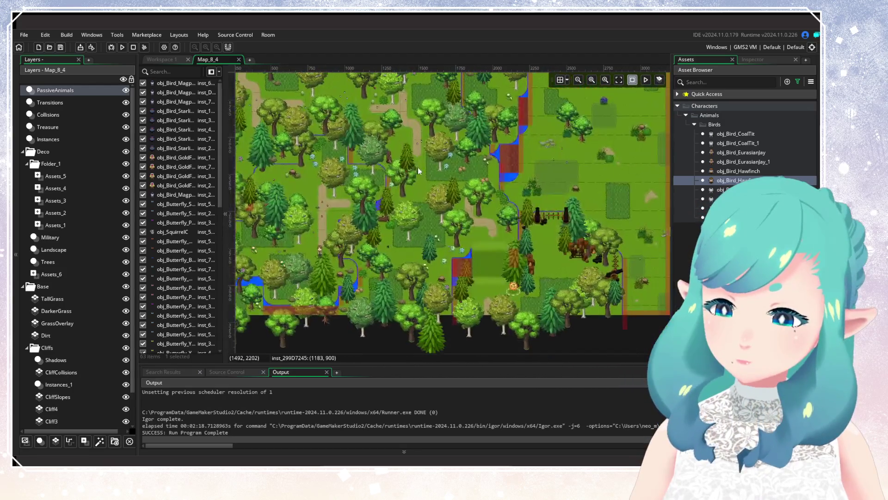
{"action": "scroll", "coordinate": [527, 275], "scroll_direction": "left", "scroll_amount": 5}
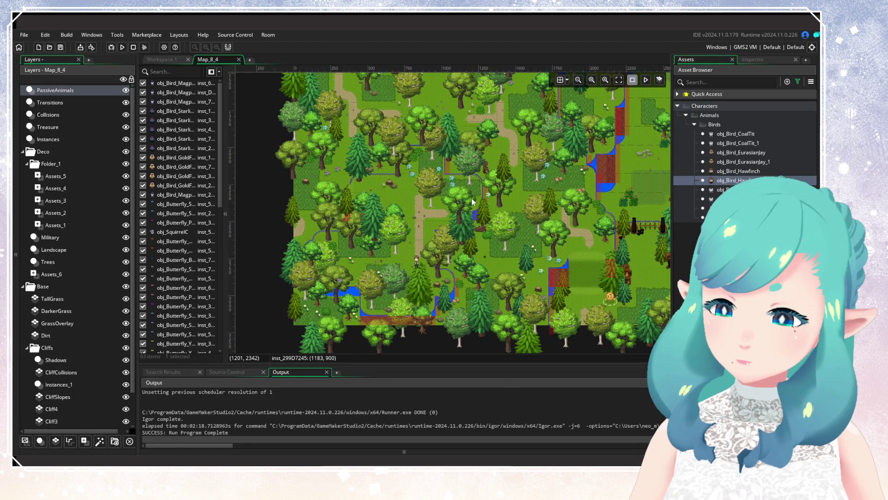
{"action": "scroll", "coordinate": [472, 201], "scroll_direction": "up", "scroll_amount": 8}
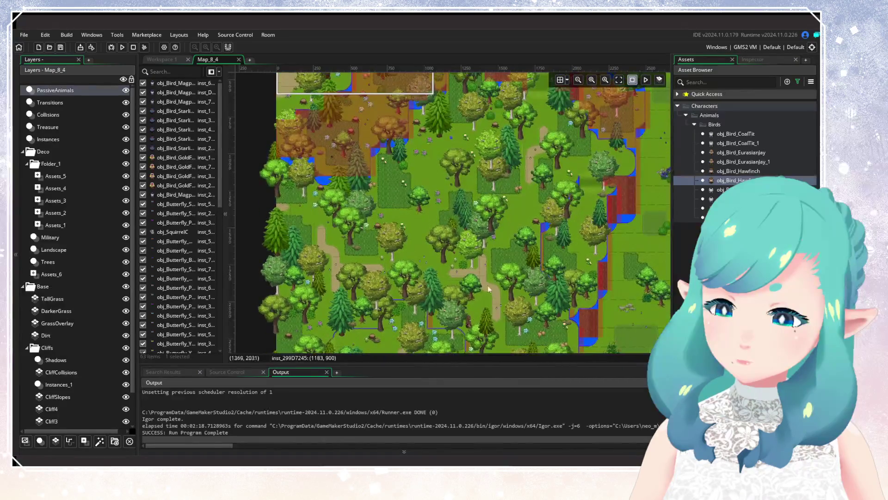
{"action": "scroll", "coordinate": [498, 344], "scroll_direction": "right", "scroll_amount": 5}
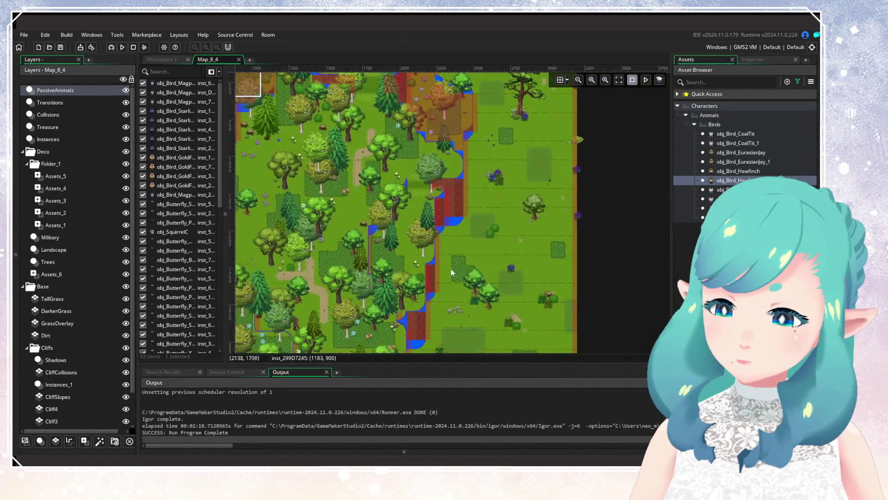
{"action": "scroll", "coordinate": [429, 299], "scroll_direction": "down", "scroll_amount": 5}
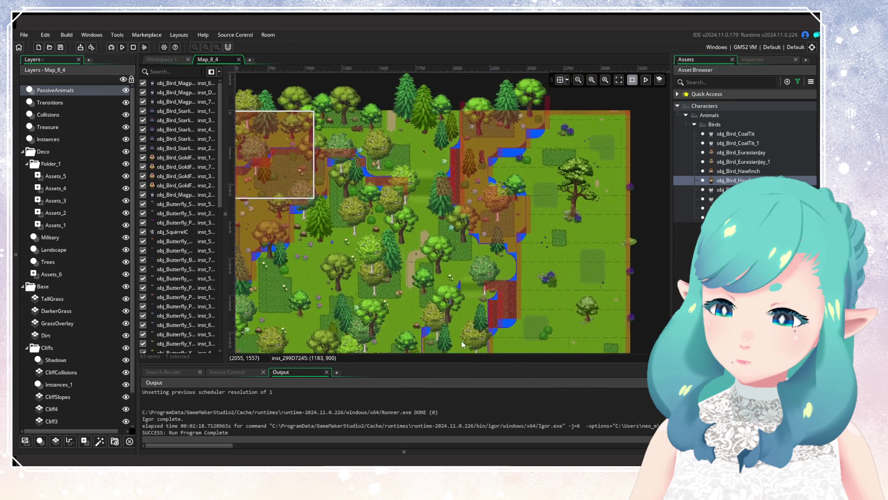
{"action": "scroll", "coordinate": [431, 199], "scroll_direction": "down", "scroll_amount": 3}
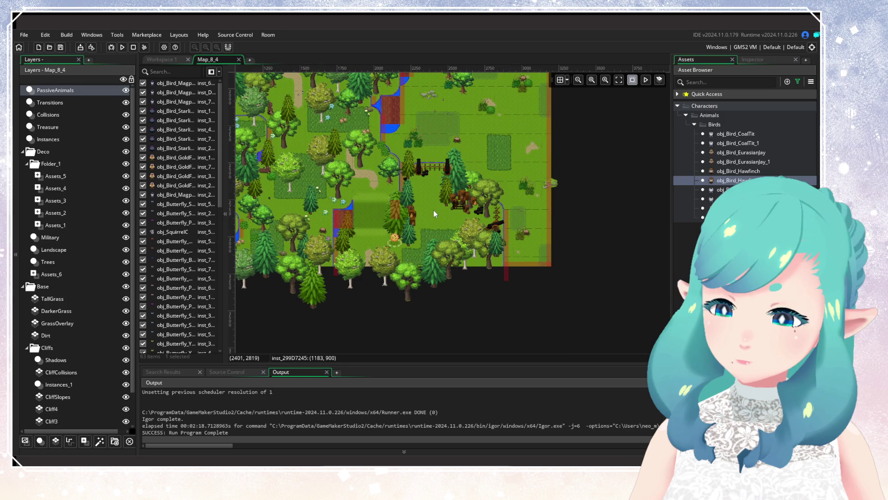
{"action": "left_click_drag", "start_coordinate": [434, 210], "coordinate": [509, 298]}
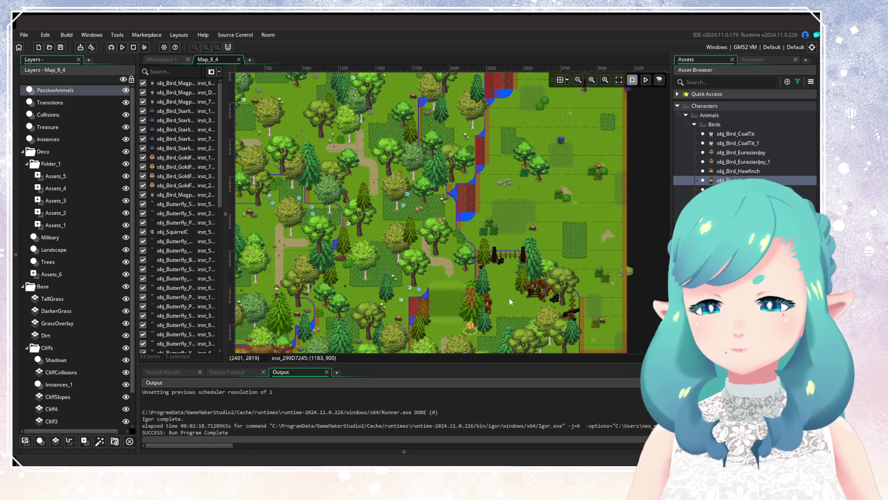
{"action": "mouse_move", "coordinate": [508, 297]}
{"action": "left_mouse_down"}
{"action": "mouse_move", "coordinate": [496, 254]}
{"action": "mouse_move", "coordinate": [513, 267]}
{"action": "mouse_move", "coordinate": [428, 257]}
{"action": "mouse_move", "coordinate": [506, 270]}
{"action": "mouse_move", "coordinate": [386, 354]}
{"action": "mouse_move", "coordinate": [431, 323]}
{"action": "mouse_move", "coordinate": [428, 343]}
{"action": "mouse_move", "coordinate": [497, 137]}
{"action": "mouse_move", "coordinate": [476, 213]}
{"action": "mouse_move", "coordinate": [365, 216]}
{"action": "mouse_move", "coordinate": [432, 103]}
{"action": "mouse_move", "coordinate": [407, 219]}
{"action": "mouse_move", "coordinate": [459, 165]}
{"action": "left_mouse_up"}
{"action": "scroll", "coordinate": [212, 323], "scroll_direction": "down", "scroll_amount": 10}
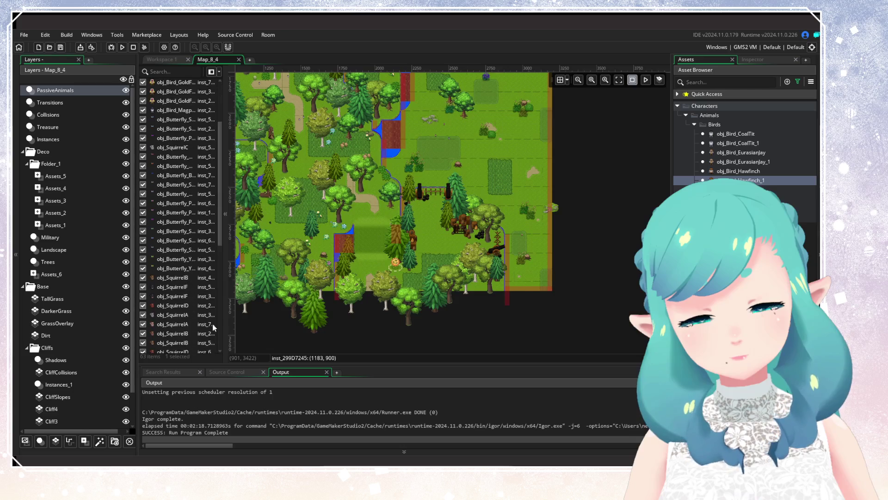
{"action": "scroll", "coordinate": [210, 326], "scroll_direction": "down", "scroll_amount": 3}
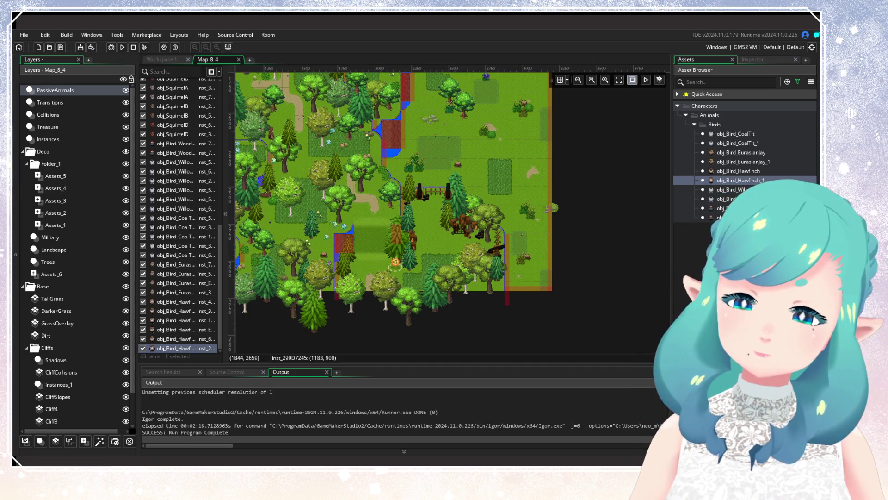
{"action": "scroll", "coordinate": [356, 206], "scroll_direction": "up", "scroll_amount": 3}
{"action": "scroll", "coordinate": [372, 209], "scroll_direction": "left", "scroll_amount": 4}
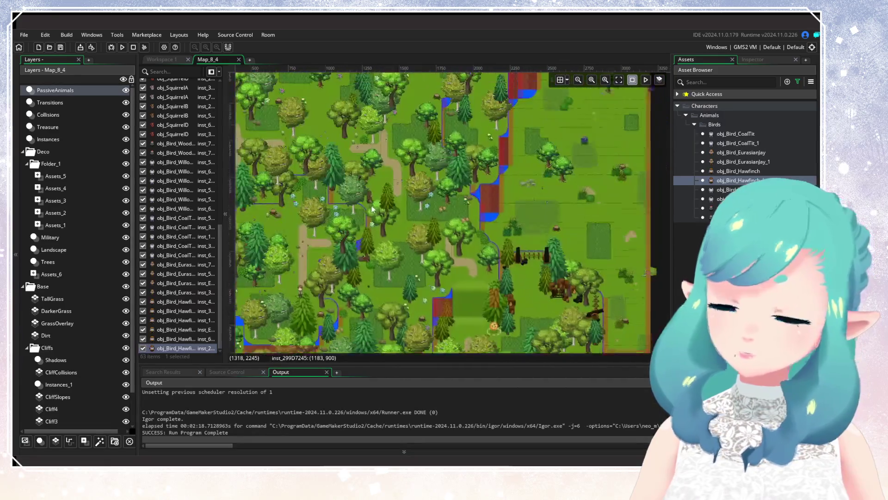
{"action": "scroll", "coordinate": [372, 209], "scroll_direction": "up", "scroll_amount": 5}
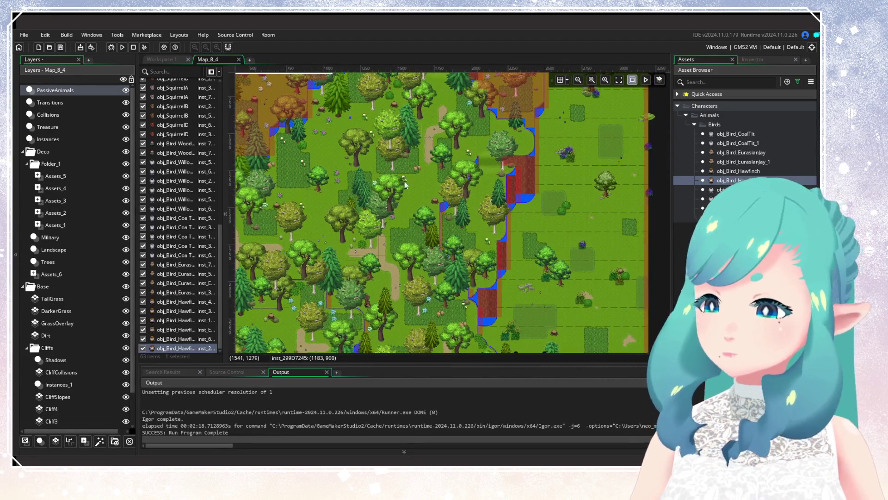
{"action": "scroll", "coordinate": [404, 181], "scroll_direction": "up", "scroll_amount": 4}
{"action": "scroll", "coordinate": [453, 289], "scroll_direction": "right", "scroll_amount": 4}
{"action": "scroll", "coordinate": [329, 281], "scroll_direction": "down", "scroll_amount": 2}
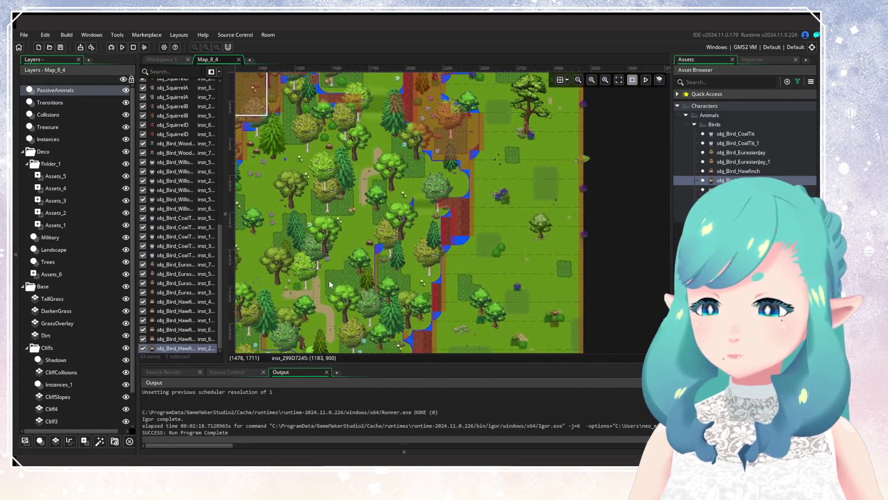
{"action": "scroll", "coordinate": [331, 280], "scroll_direction": "left", "scroll_amount": 4}
{"action": "scroll", "coordinate": [331, 280], "scroll_direction": "down", "scroll_amount": 3}
{"action": "scroll", "coordinate": [472, 205], "scroll_direction": "down", "scroll_amount": 4}
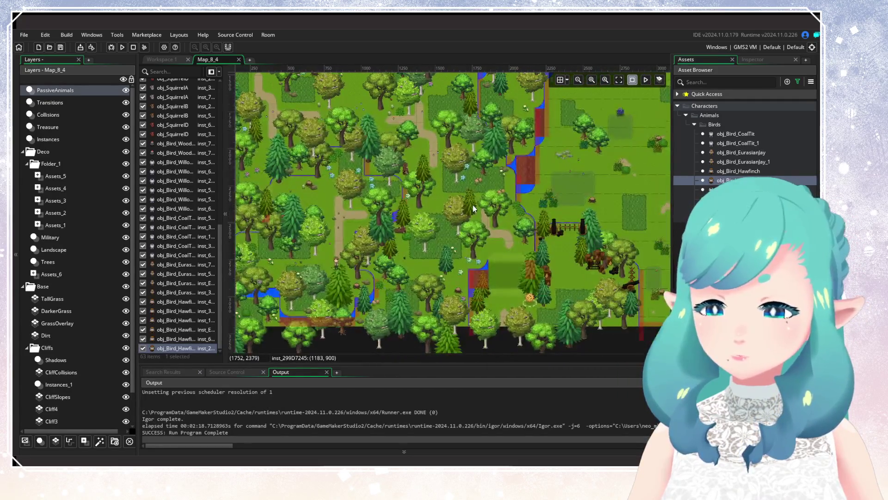